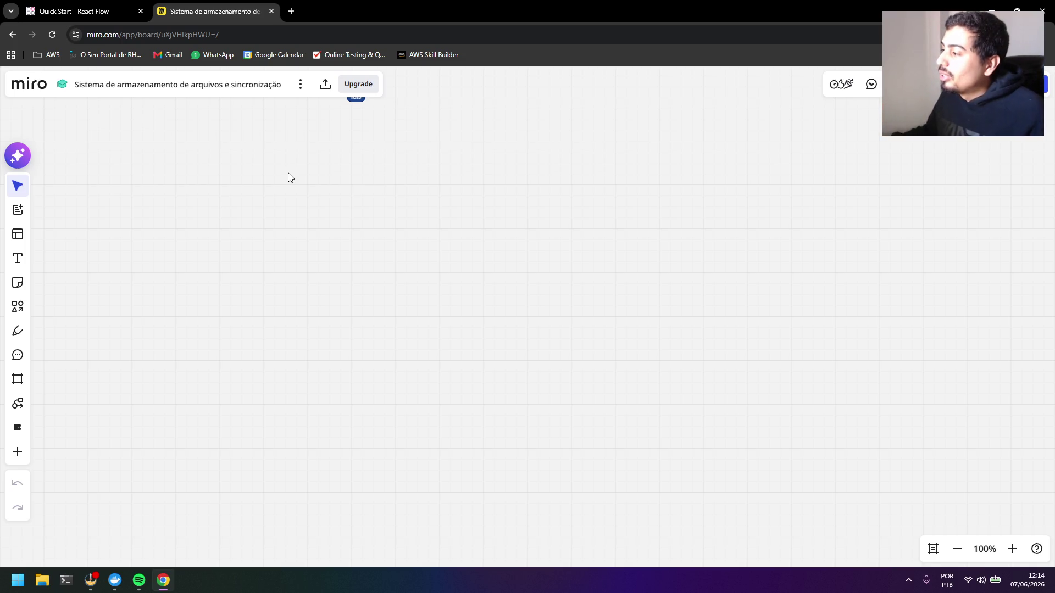
pyautogui.scroll(-2, 323, 215)
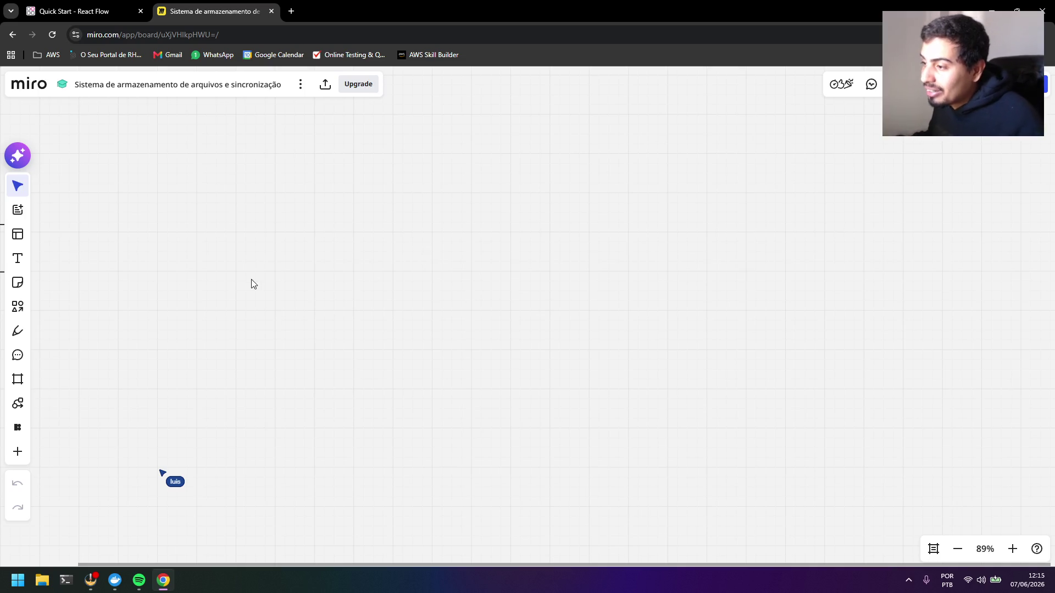
# Pan and zoom so the empty rectangle sits enlarged near the board centre, then switch to the streaming app
pyautogui.moveTo(253, 283); pyautogui.dragTo(433, 264)
pyautogui.scroll(1, 299, 274)
pyautogui.moveTo(298, 273); pyautogui.dragTo(378, 248)
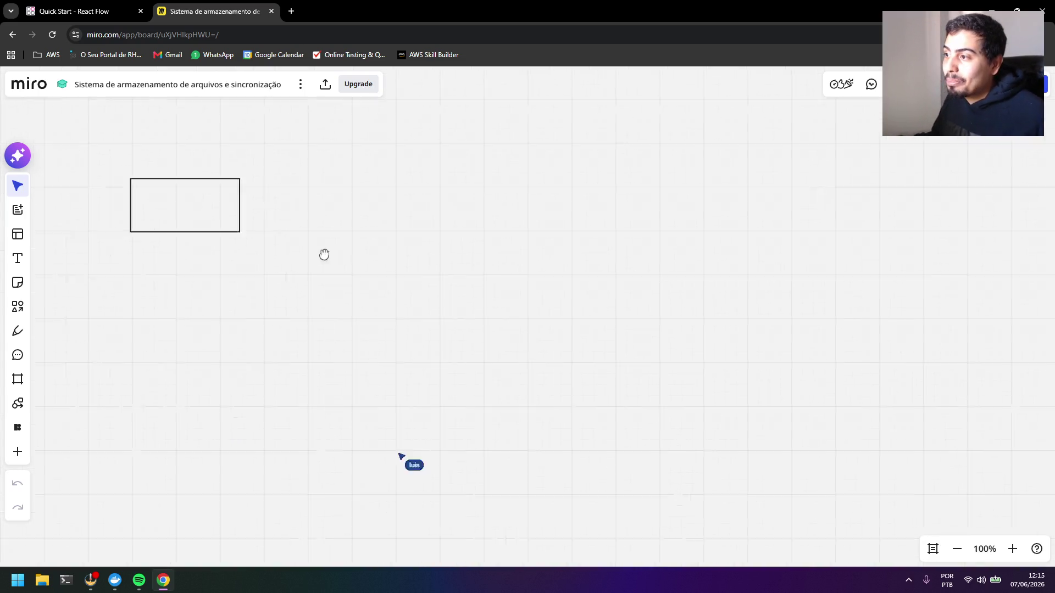
pyautogui.scroll(1, 378, 249)
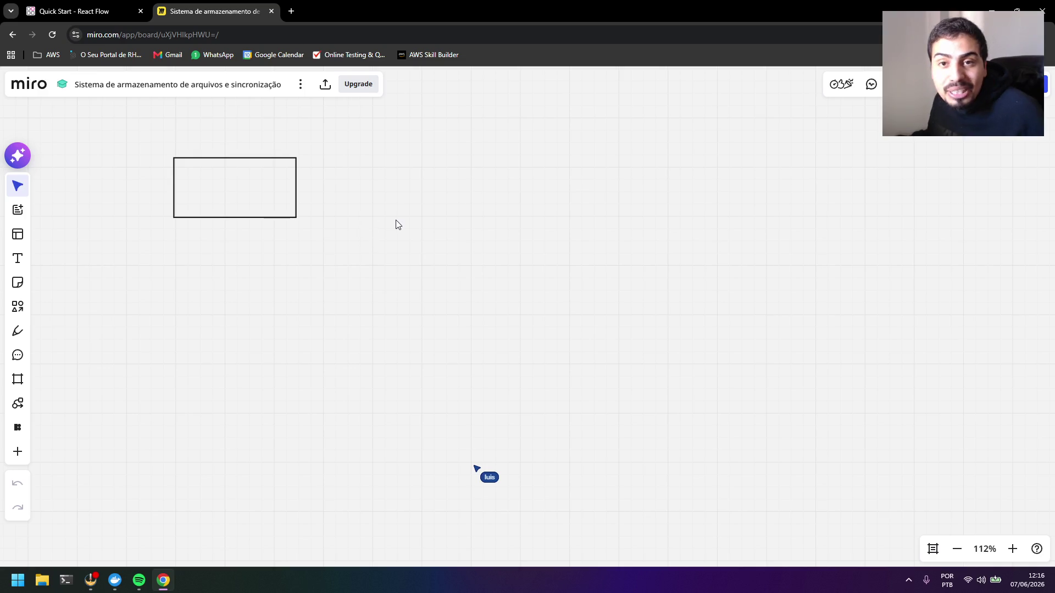
pyautogui.moveTo(392, 222); pyautogui.dragTo(339, 227)
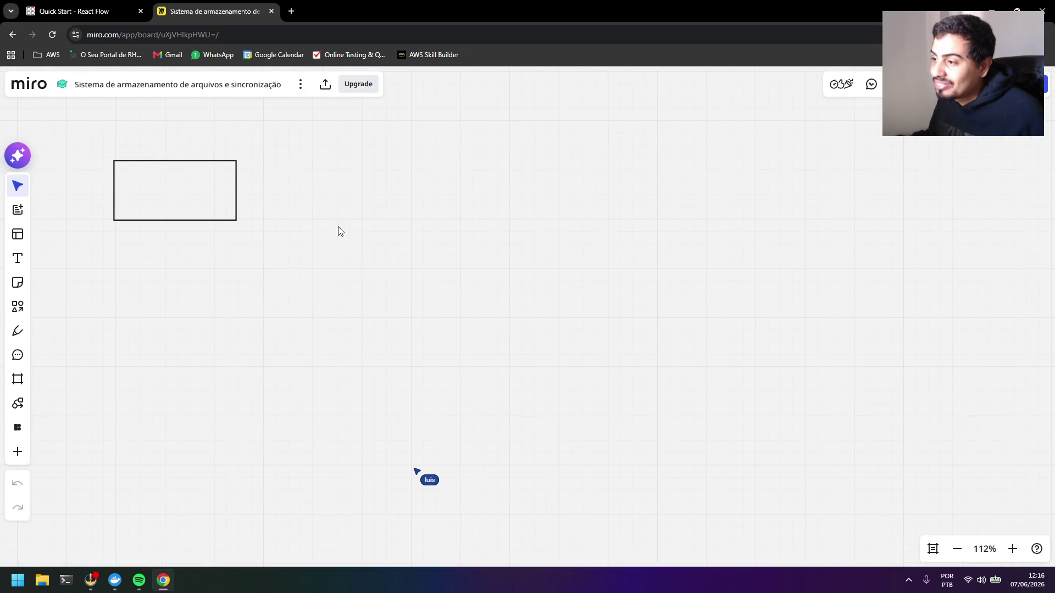
pyautogui.moveTo(398, 251); pyautogui.dragTo(496, 304)
pyautogui.scroll(1, 475, 295)
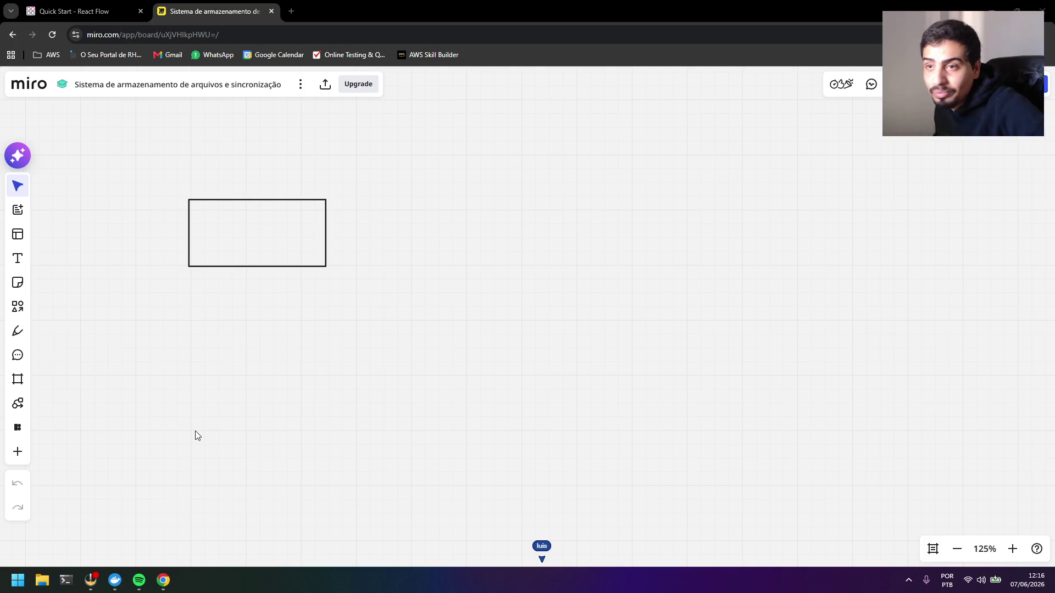
pyautogui.click(91, 580)
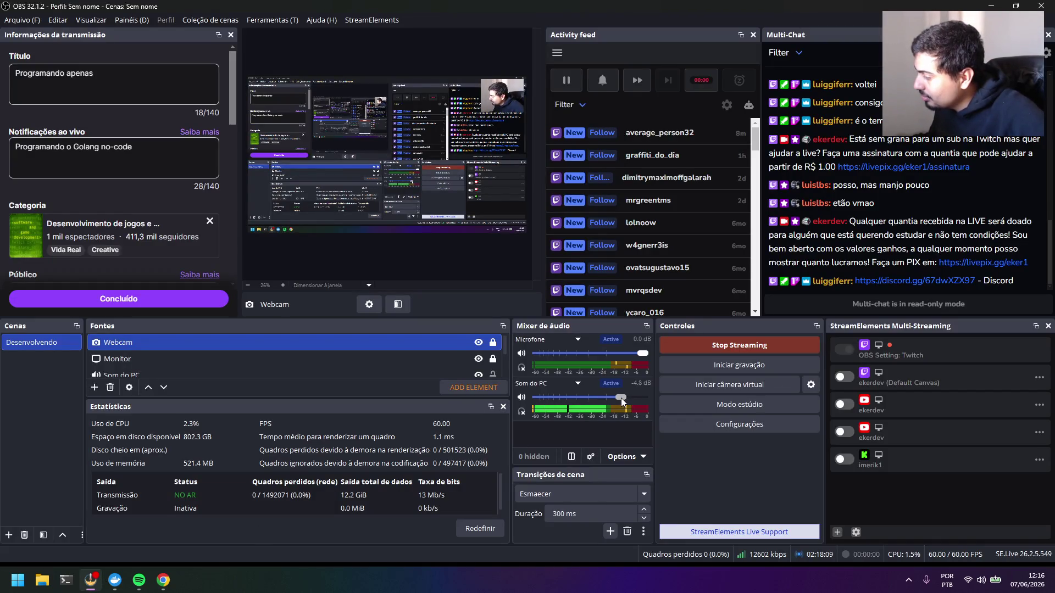
# Nudge the PC sound slider up in the OBS audio mixer and return to the Miro browser tab
pyautogui.moveTo(614, 398); pyautogui.dragTo(622, 399)
pyautogui.click(163, 579)
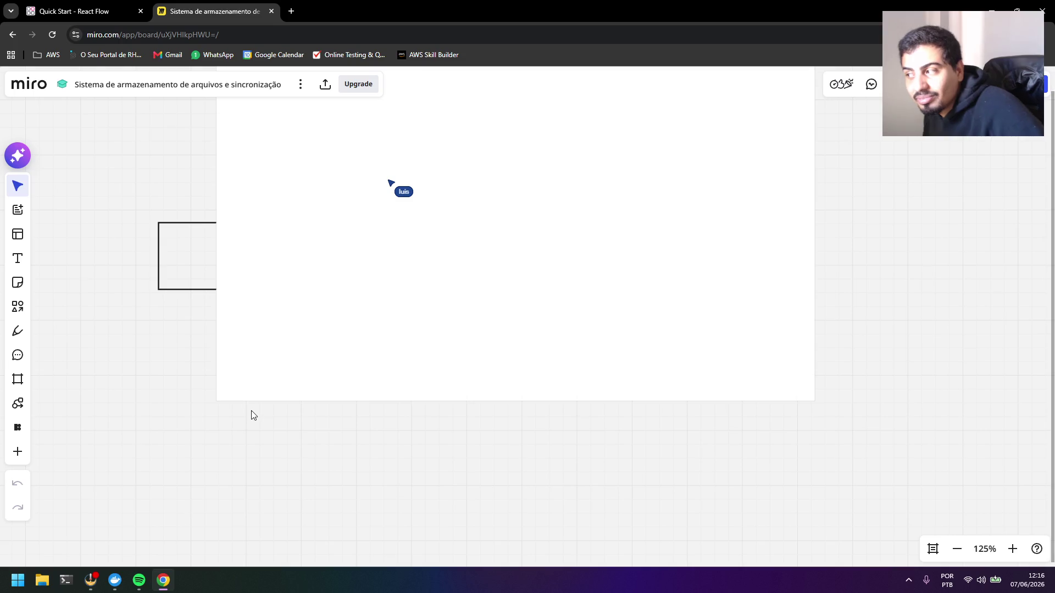
pyautogui.scroll(-3, 461, 328)
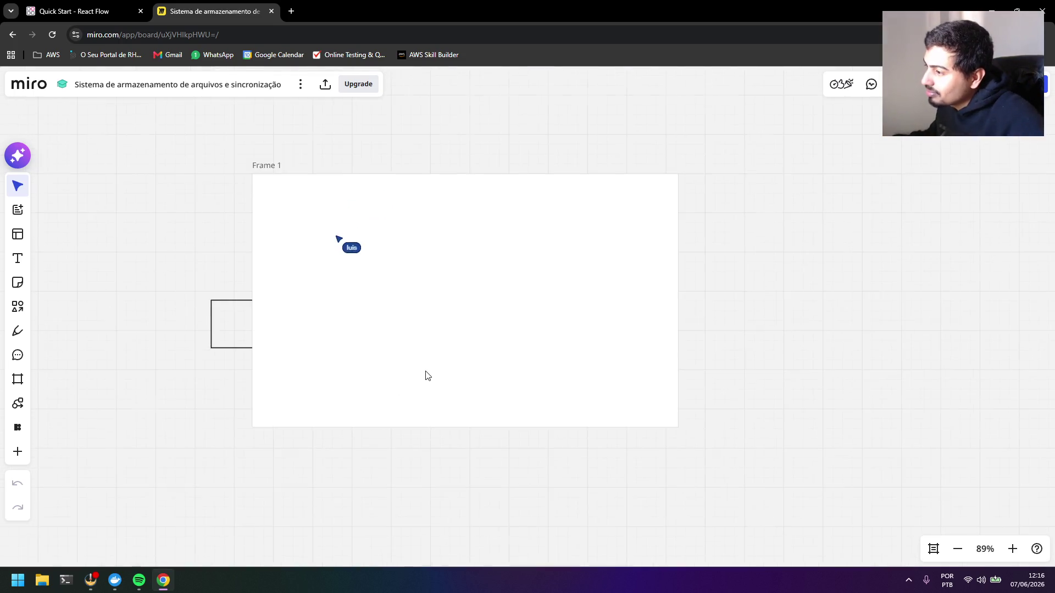
# Zoom out to see more of the board before stacking the labelled boxes
pyautogui.moveTo(481, 349); pyautogui.dragTo(464, 330)
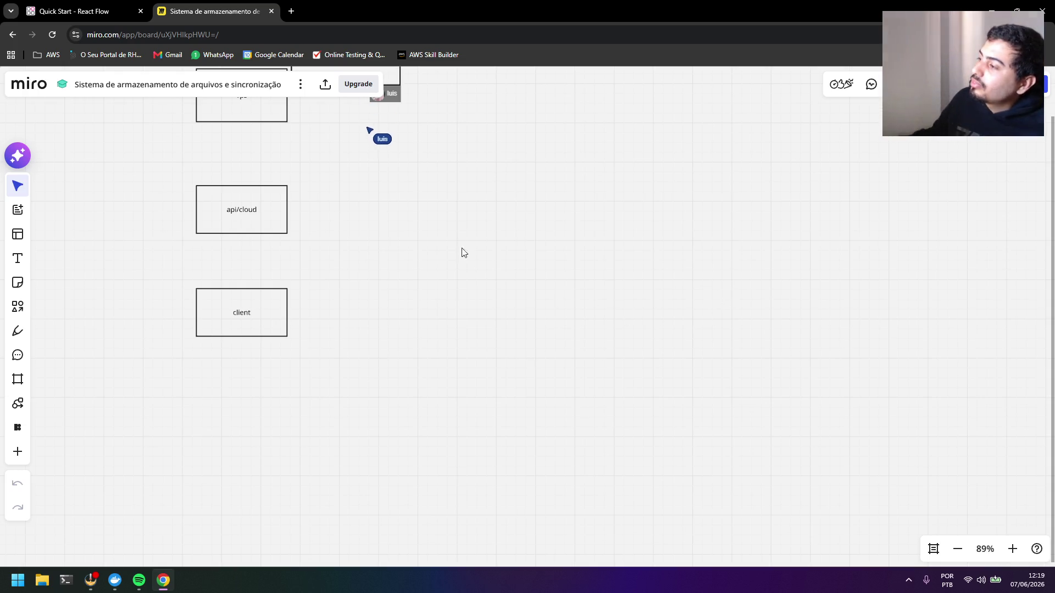
pyautogui.scroll(-1, 462, 252)
# Shift the view to show all boxes and reposition the vps box holding api/cloud
pyautogui.moveTo(461, 252)
pyautogui.mouseDown()
pyautogui.moveTo(505, 317)
pyautogui.moveTo(469, 309)
pyautogui.mouseUp()
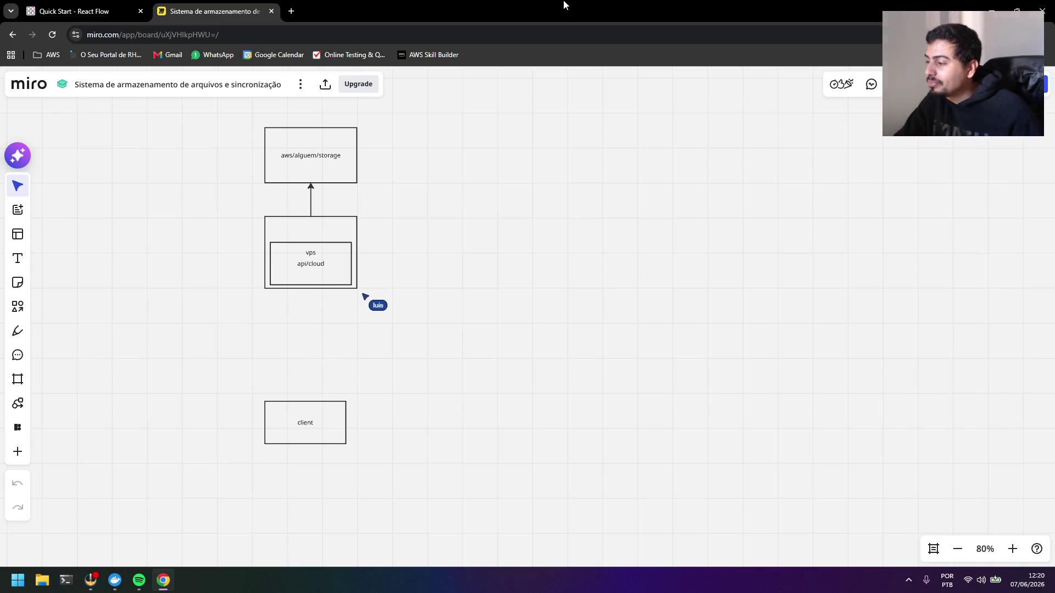
pyautogui.moveTo(357, 291); pyautogui.dragTo(359, 295)
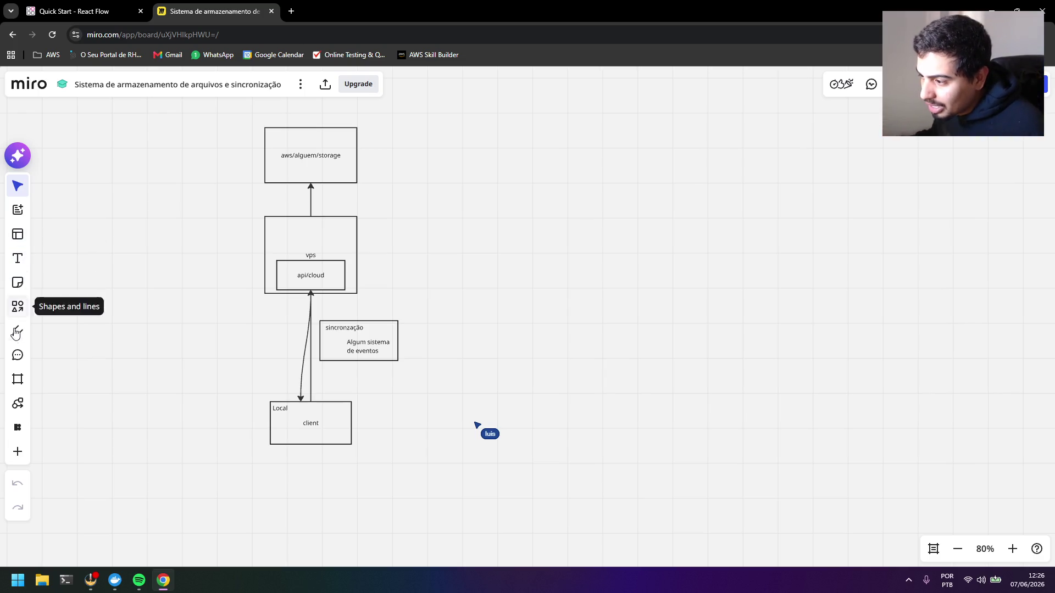
# Pick the rectangle shape to begin a second section right of the sync diagram
pyautogui.click(18, 307)
# Draw a large frame right of the diagram with a small 'Adicionar pasta' box inside it
pyautogui.moveTo(455, 166)
pyautogui.mouseDown()
pyautogui.moveTo(650, 278)
pyautogui.moveTo(690, 322)
pyautogui.mouseUp()
pyautogui.click(662, 393)
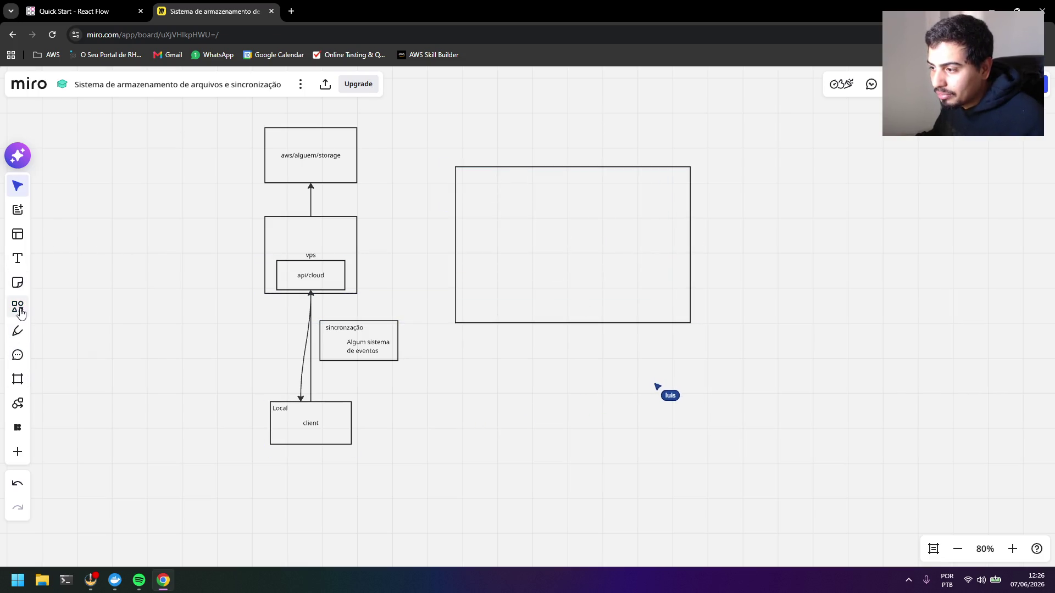
pyautogui.click(17, 309)
pyautogui.moveTo(615, 185); pyautogui.dragTo(674, 204)
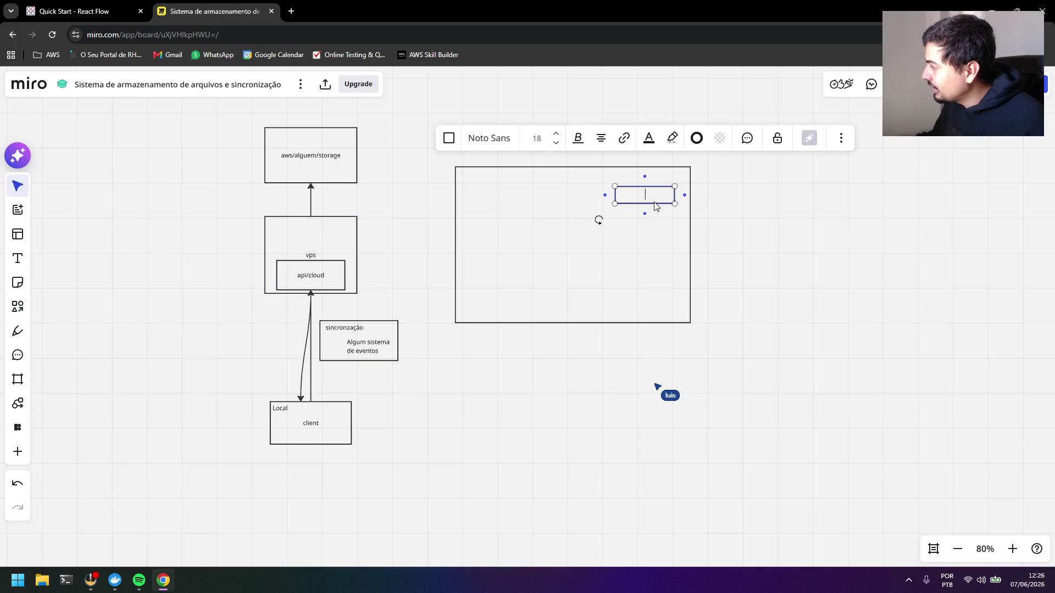
pyautogui.write('Aicion')
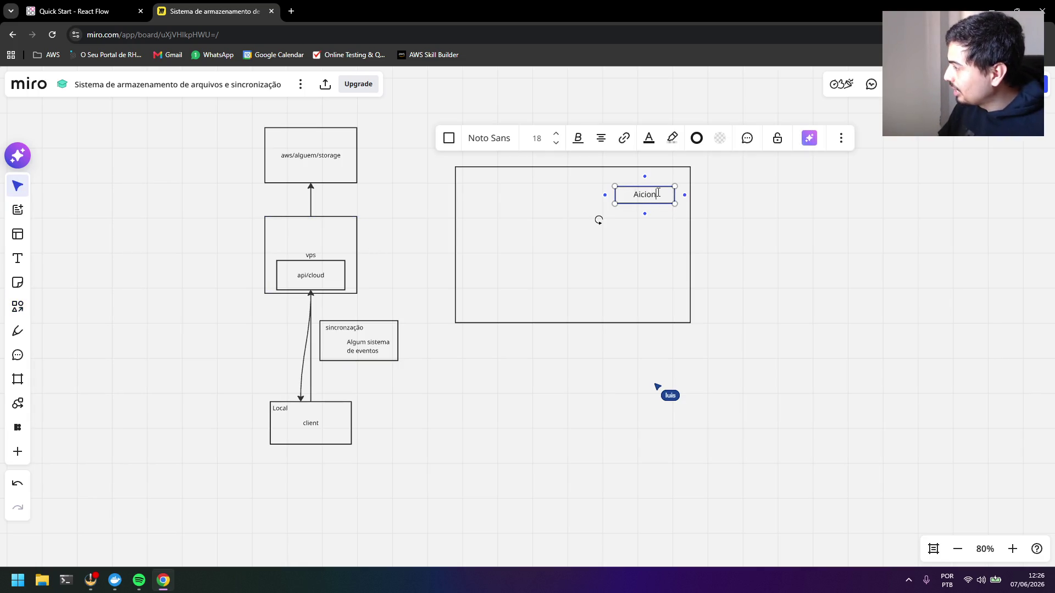
pyautogui.press('BackSpace')
pyautogui.press('BackSpace')
pyautogui.write('dicionar')
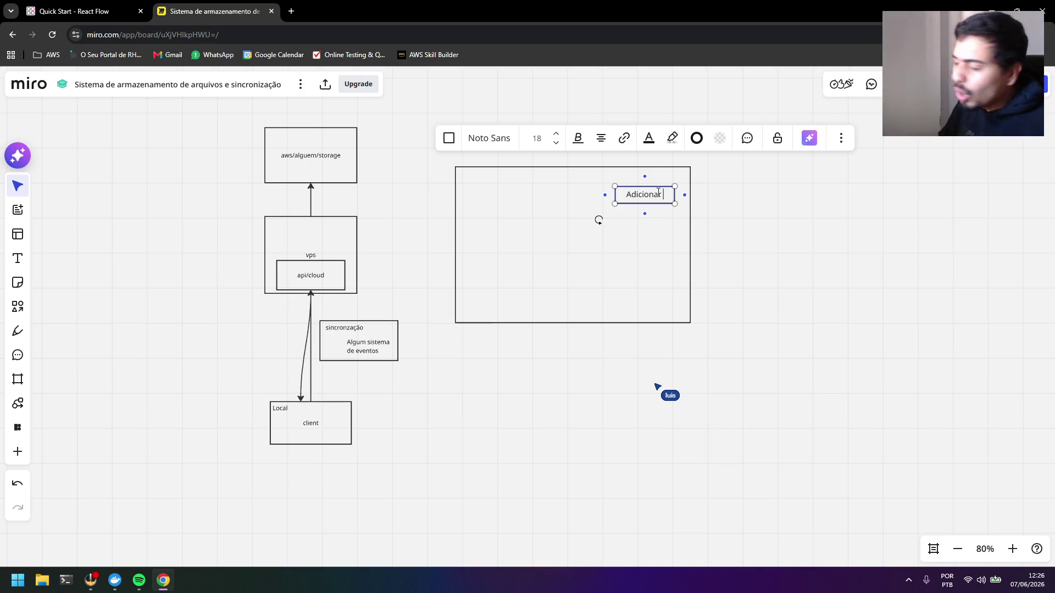
pyautogui.write(' pasta')
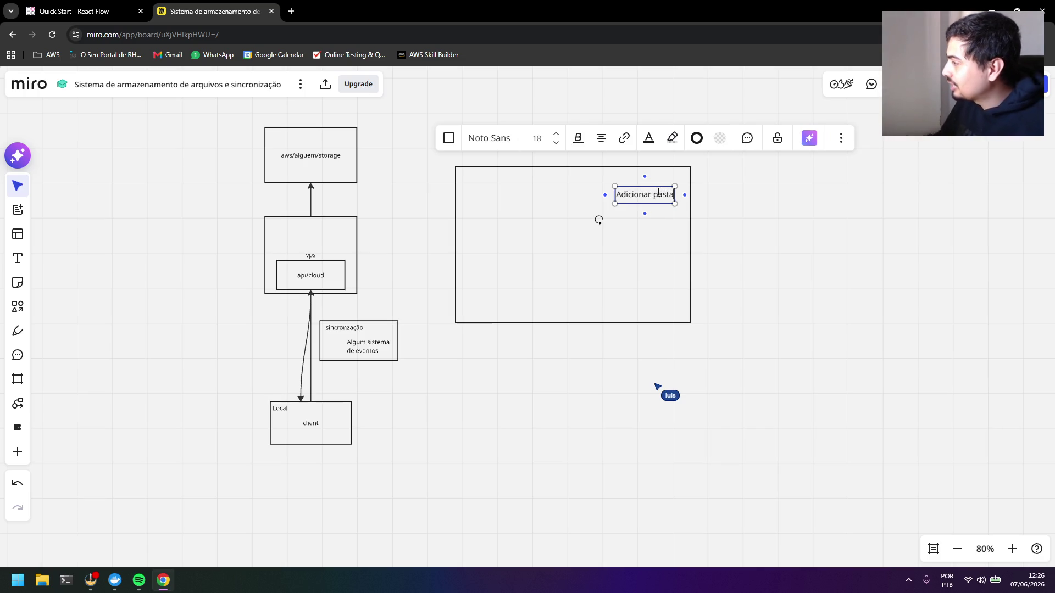
pyautogui.click(759, 250)
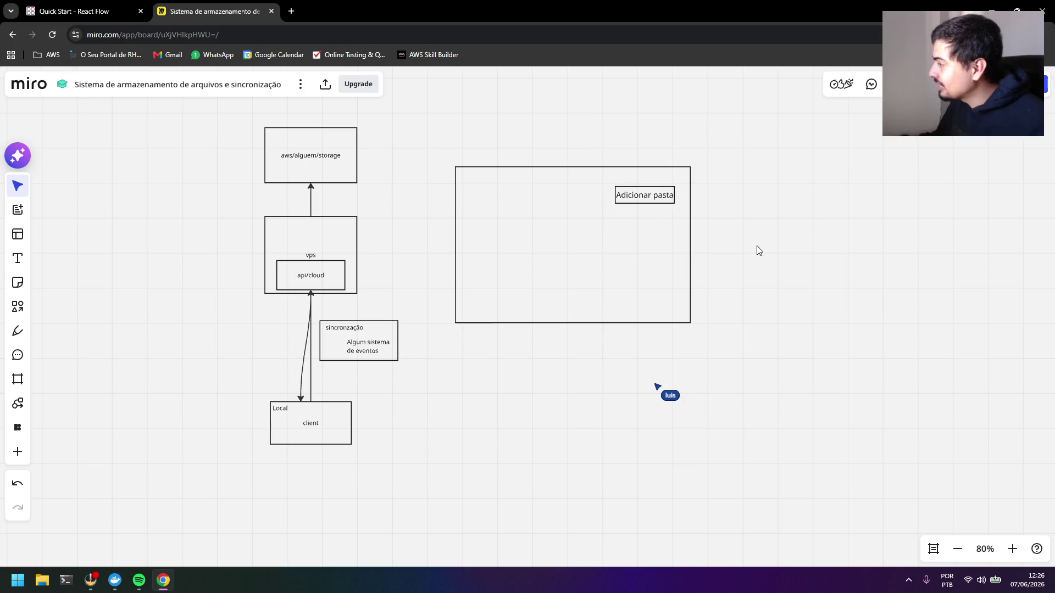
# Add a tall inner rectangle to the folder mockup and label it
pyautogui.click(18, 307)
pyautogui.moveTo(465, 175); pyautogui.dragTo(577, 313)
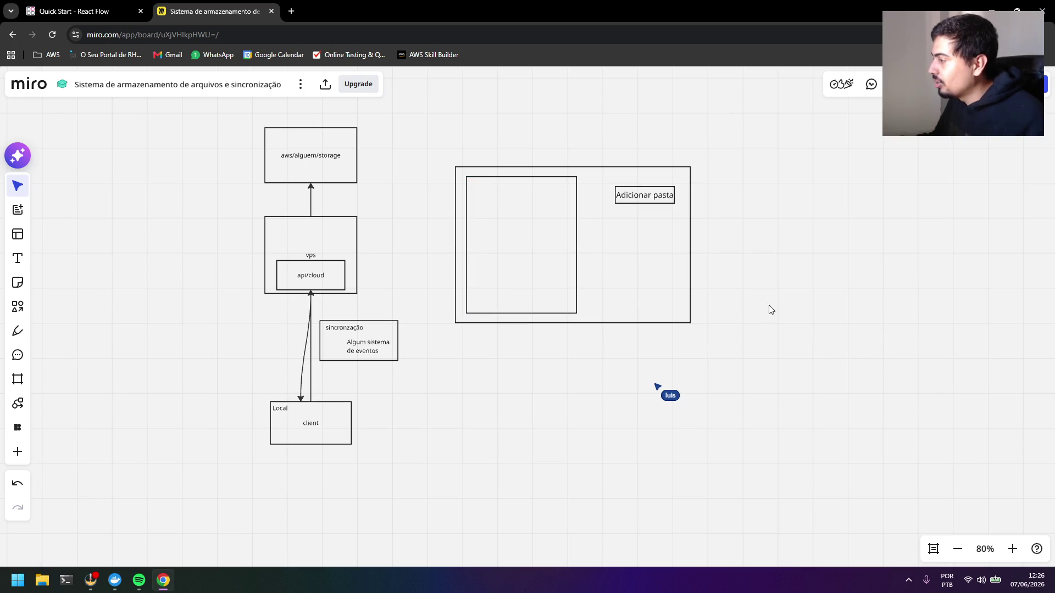
pyautogui.moveTo(769, 310); pyautogui.dragTo(640, 328)
pyautogui.click(373, 218)
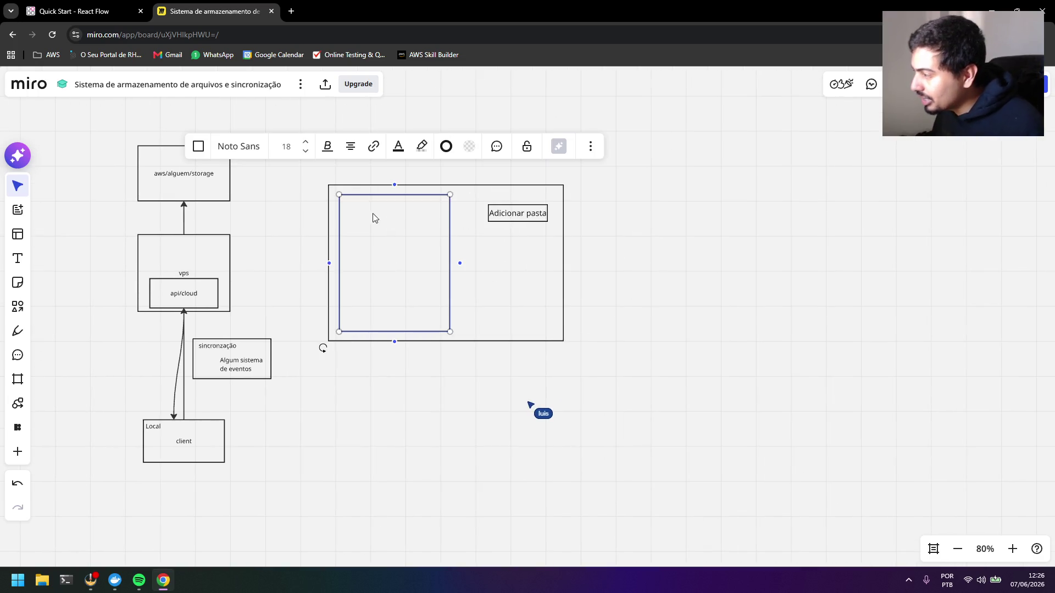
pyautogui.write('aq')
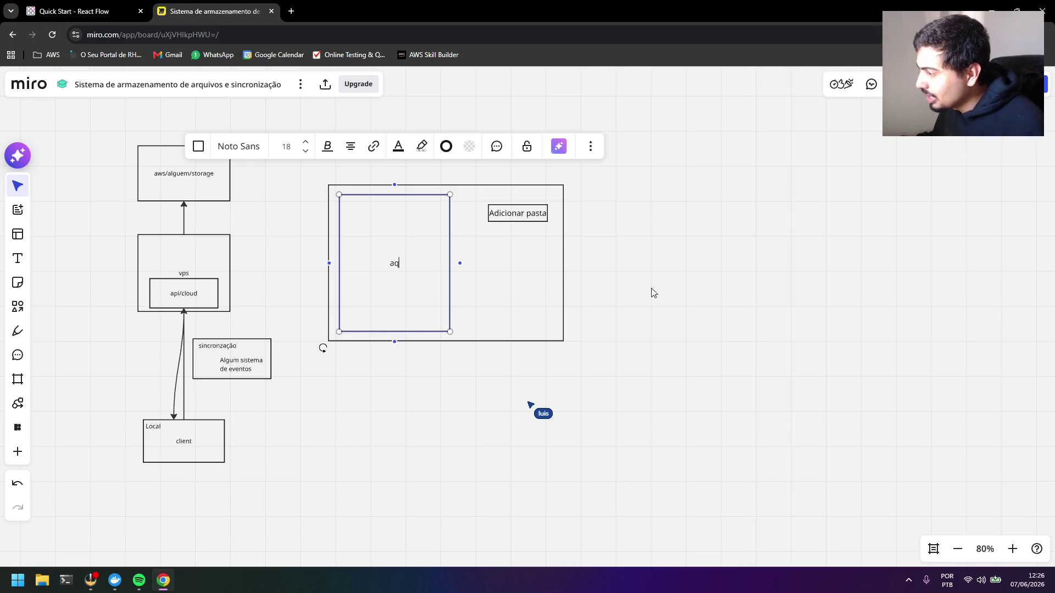
pyautogui.click(652, 292)
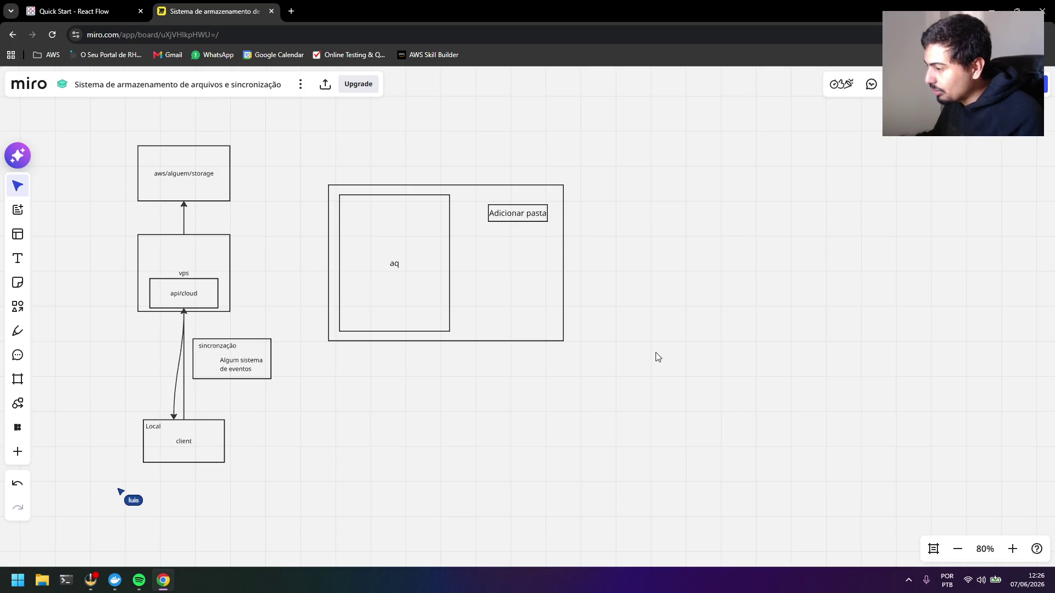
# Select the whole folder-mockup frame, delete it, and recentre the remaining diagram
pyautogui.moveTo(239, 453); pyautogui.dragTo(139, 410)
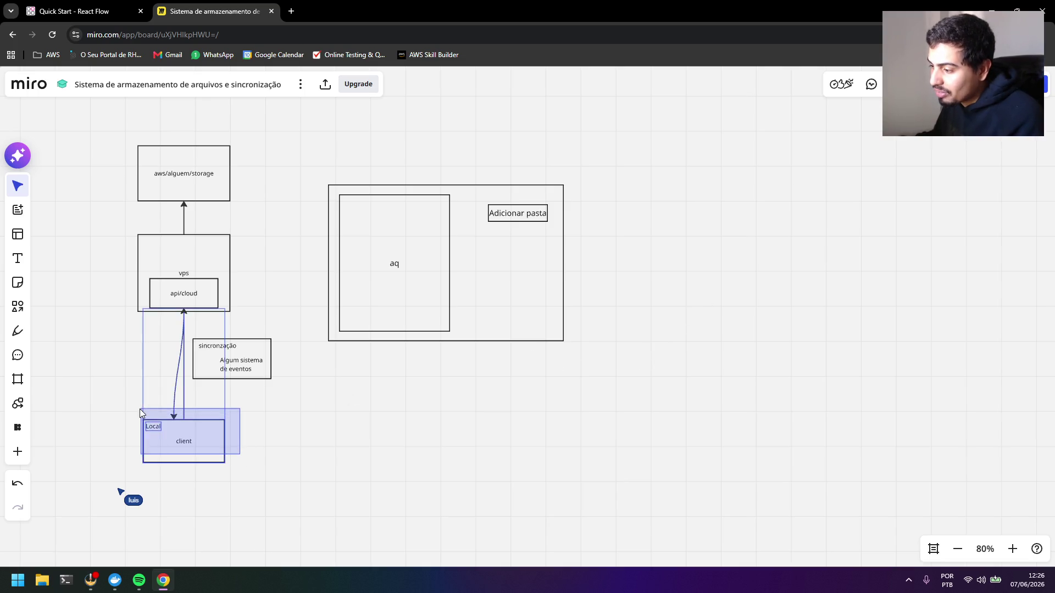
pyautogui.moveTo(237, 464); pyautogui.dragTo(136, 416)
pyautogui.click(316, 434)
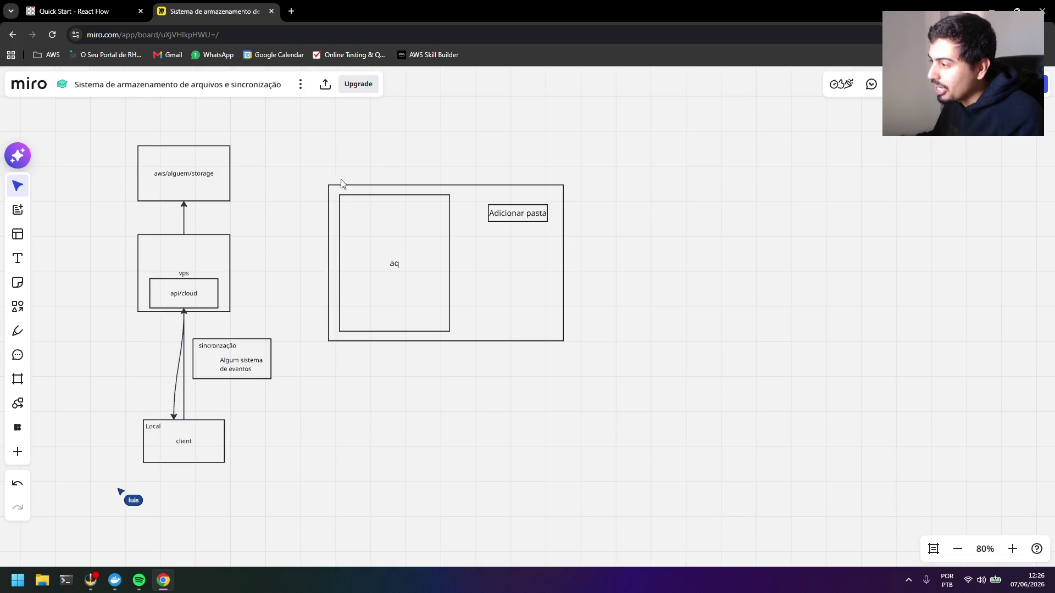
pyautogui.moveTo(322, 171); pyautogui.dragTo(587, 365)
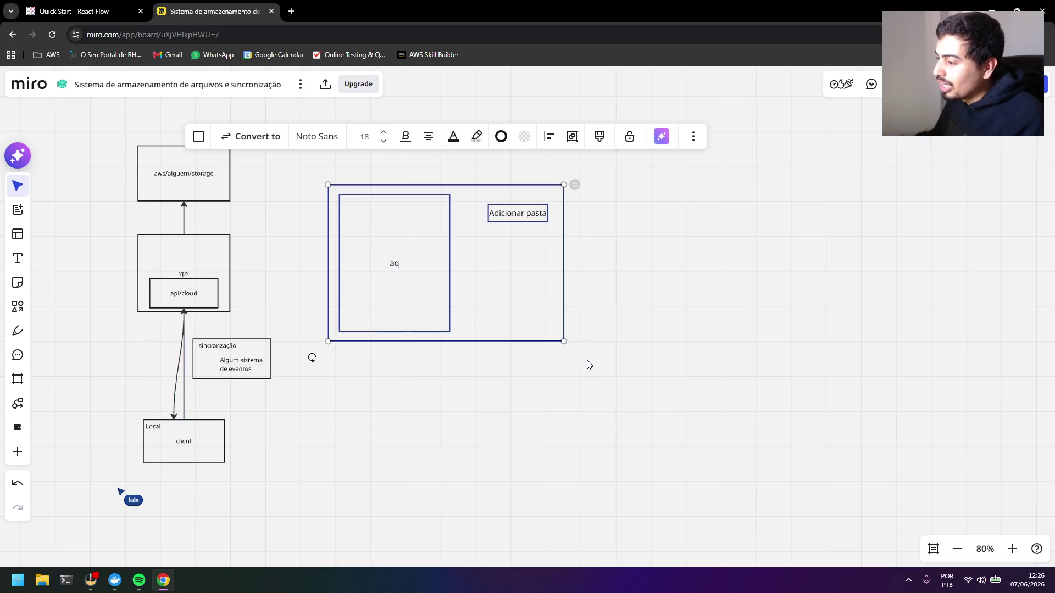
pyautogui.press('Delete')
pyautogui.moveTo(456, 339); pyautogui.dragTo(697, 332)
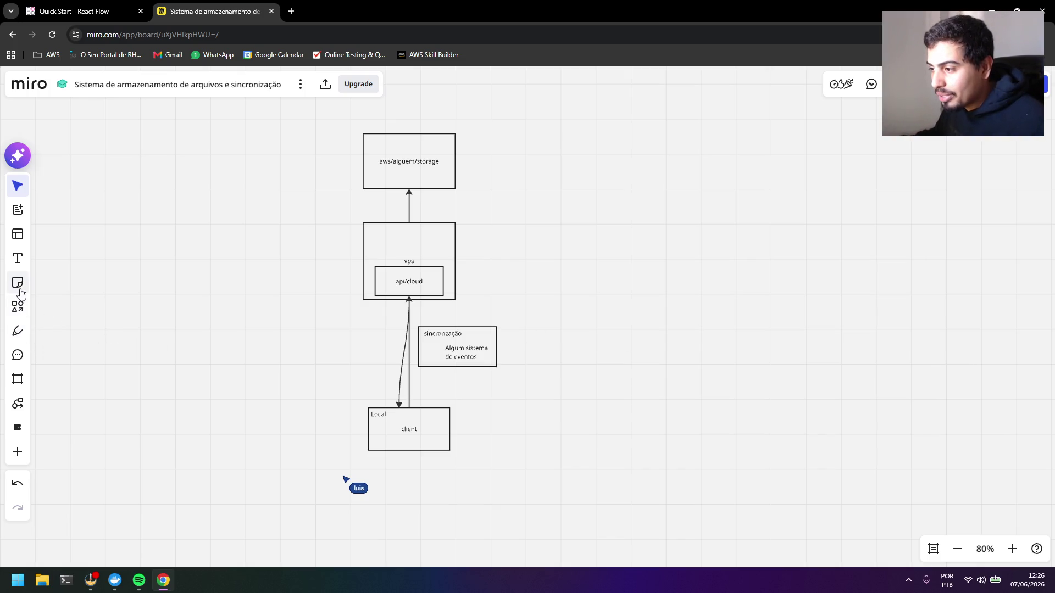
# Choose Rectangle from the shapes panel and draw a small box left of the client–api/cloud arrows
pyautogui.click(18, 379)
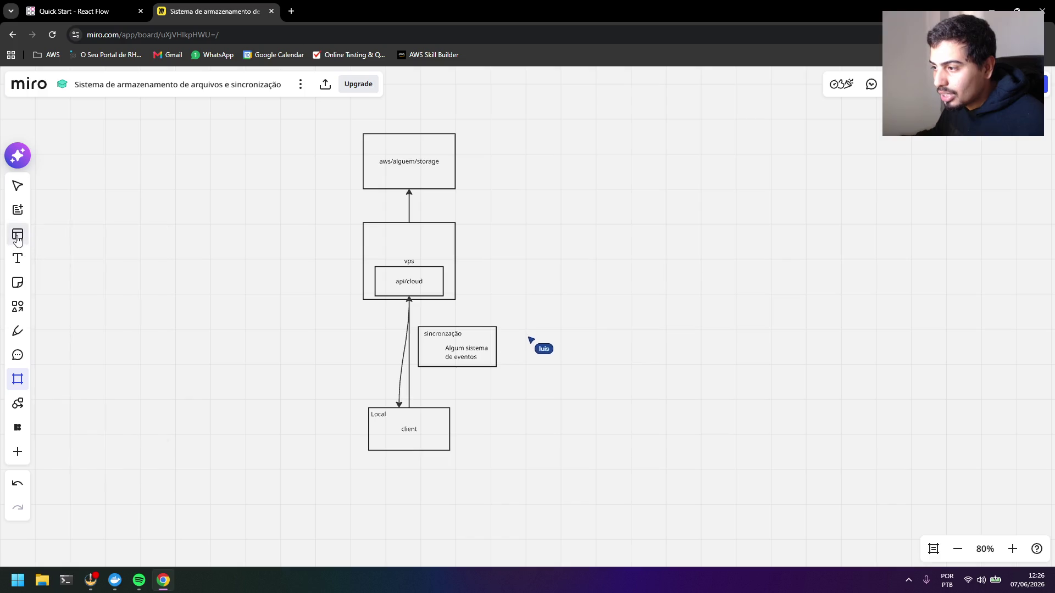
pyautogui.click(18, 237)
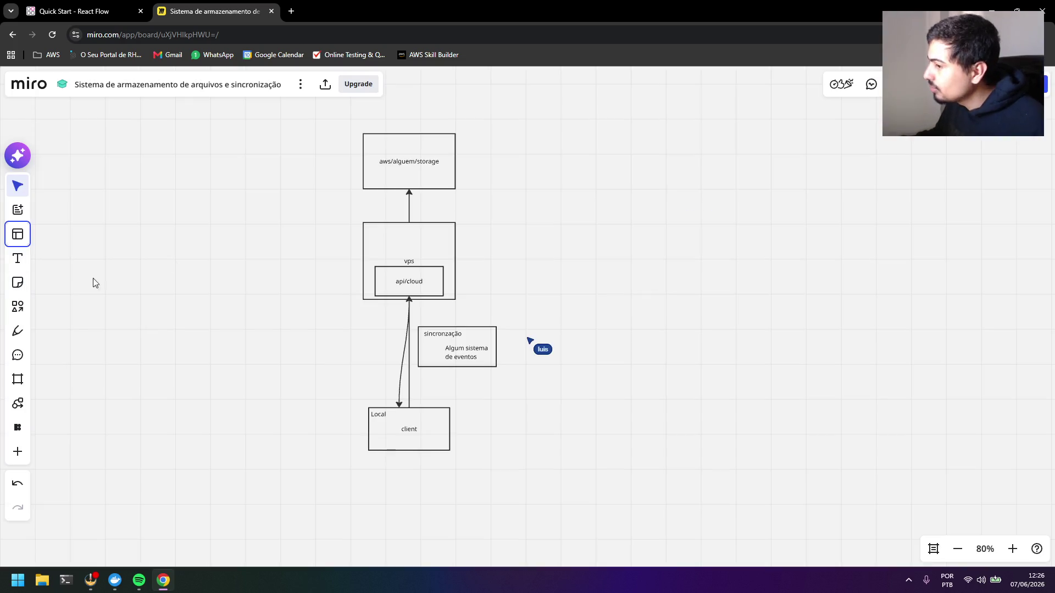
pyautogui.click(17, 307)
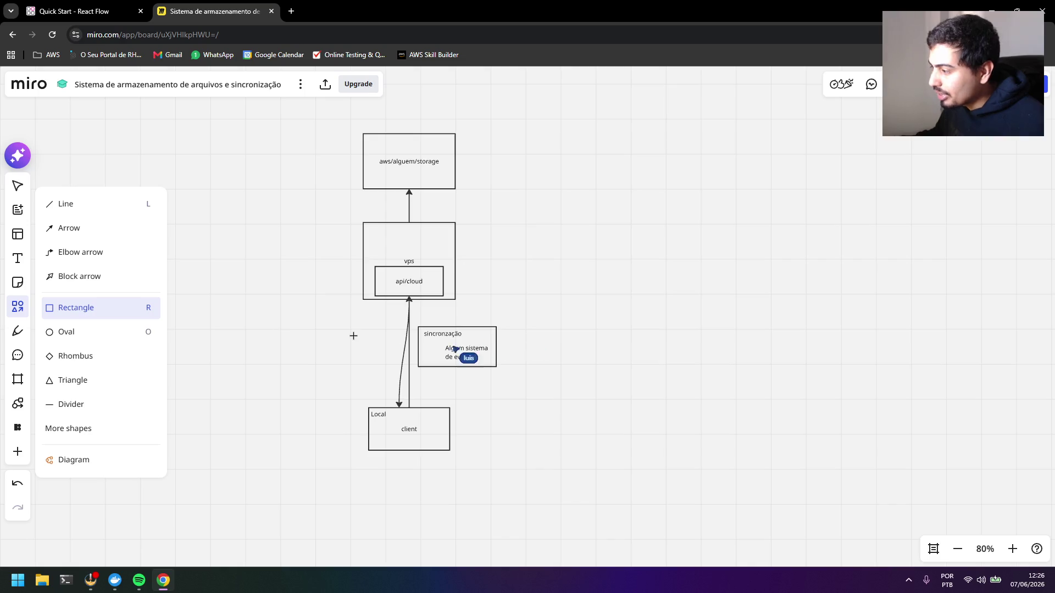
pyautogui.moveTo(354, 338); pyautogui.dragTo(403, 370)
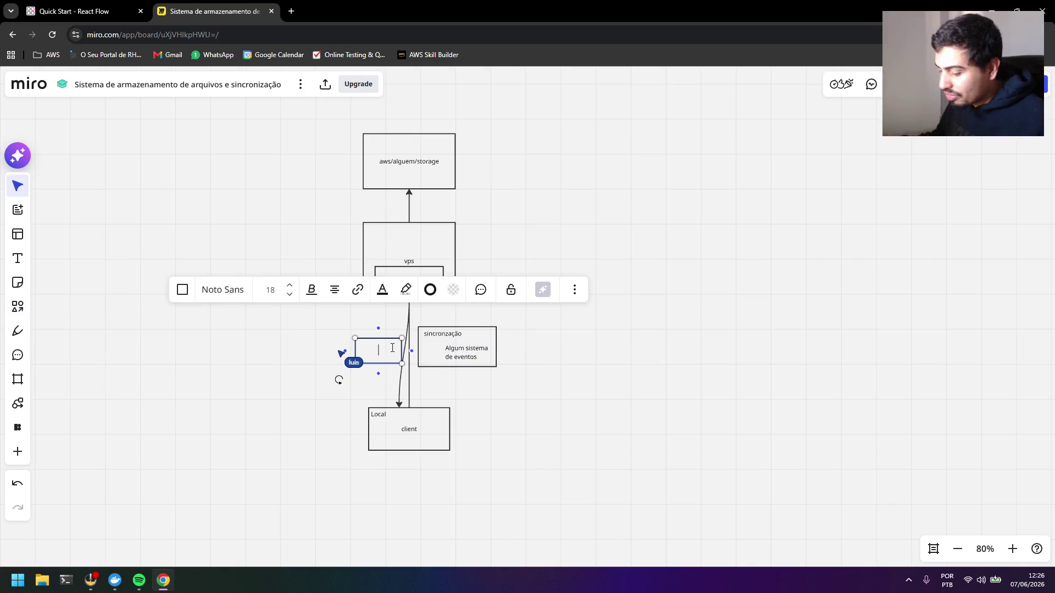
pyautogui.write('software que vai co')
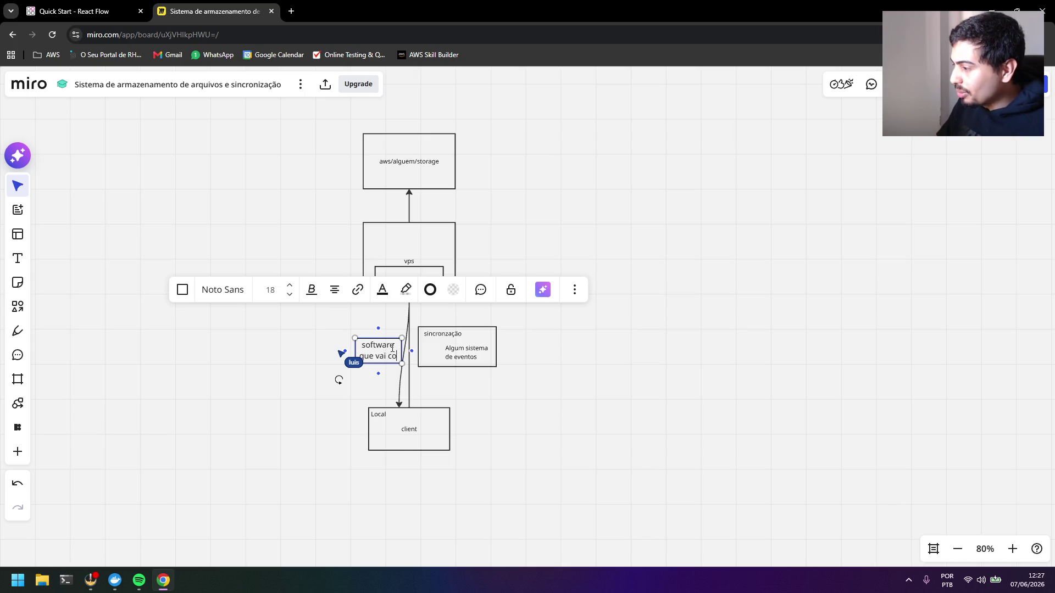
pyautogui.write('municar co')
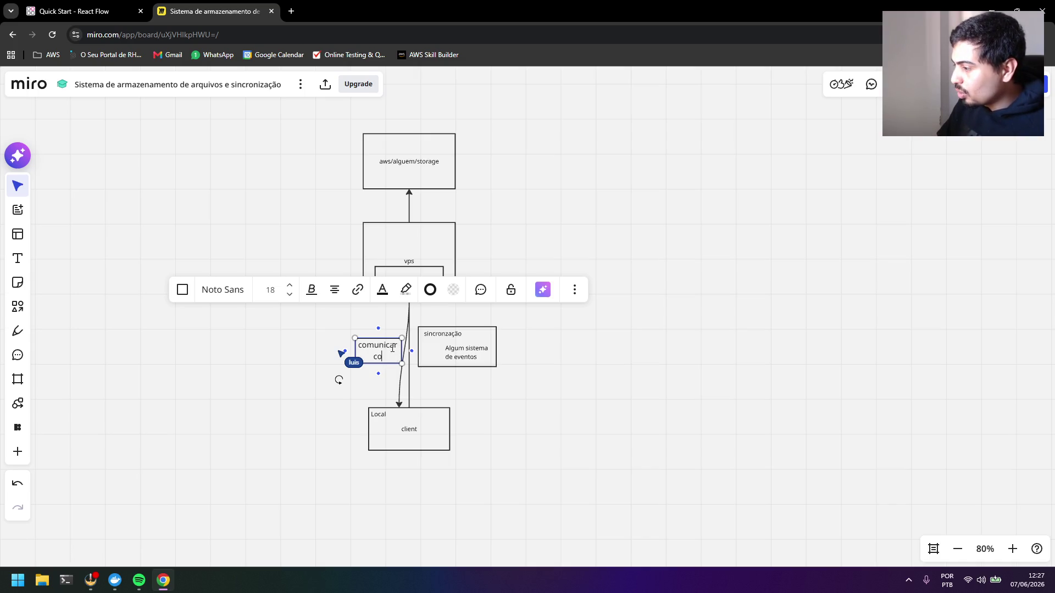
pyautogui.write(' o seu serv')
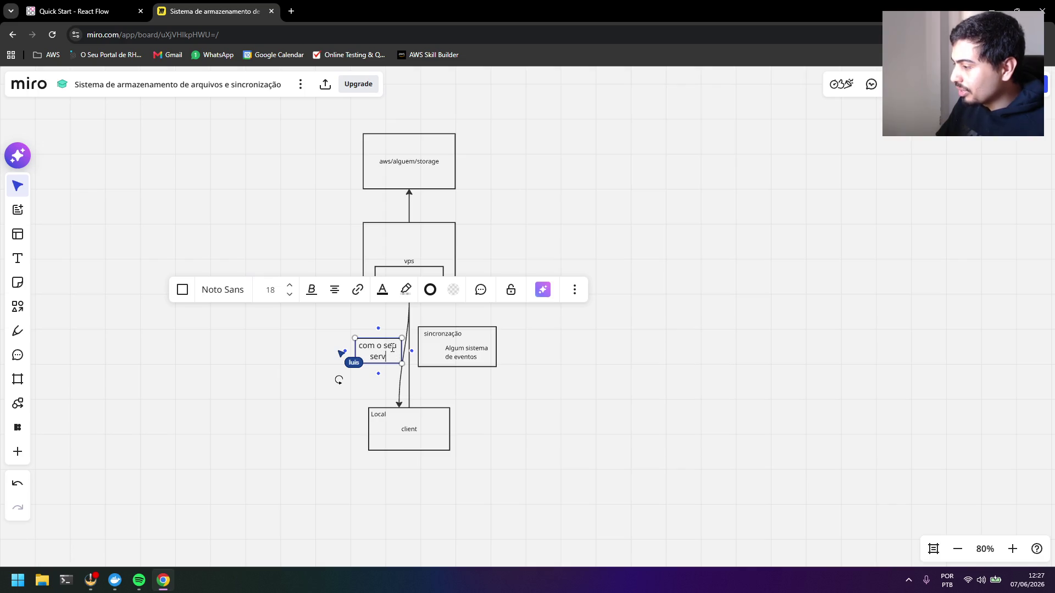
pyautogui.write('servidor e sua maqui')
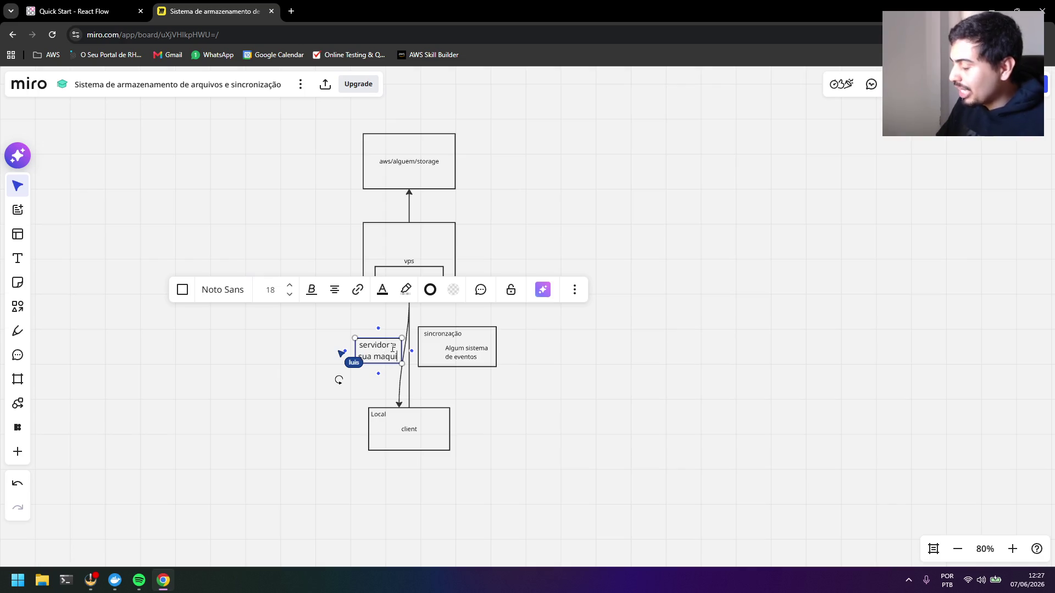
pyautogui.write('na')
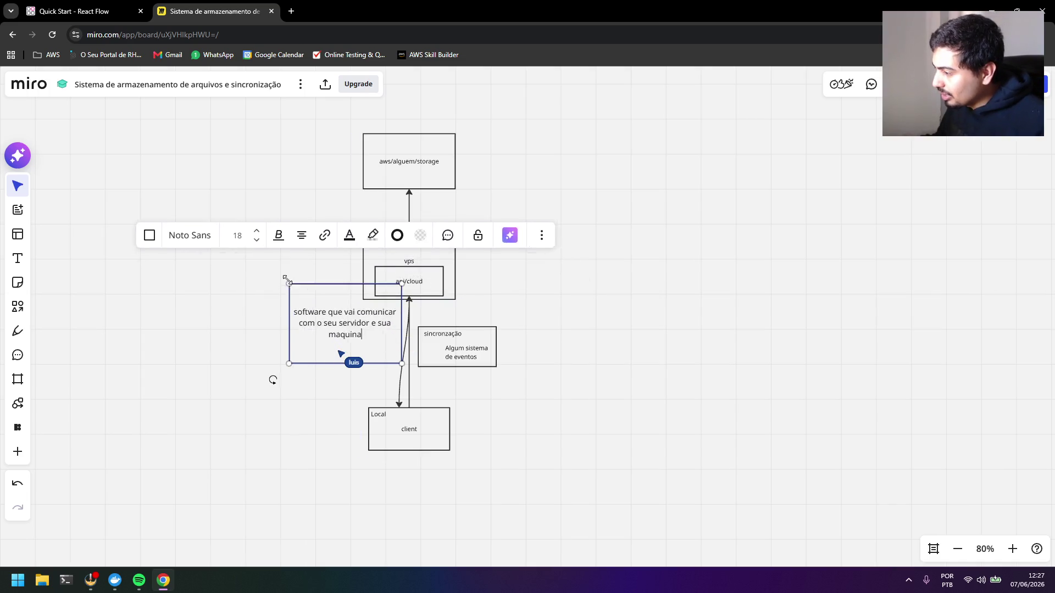
# Enlarge the 'software que vai comunicar com o seu servidor e sua maquina' box and place it right of the client box
pyautogui.moveTo(354, 336)
pyautogui.mouseDown()
pyautogui.moveTo(313, 314)
pyautogui.moveTo(459, 383)
pyautogui.mouseUp()
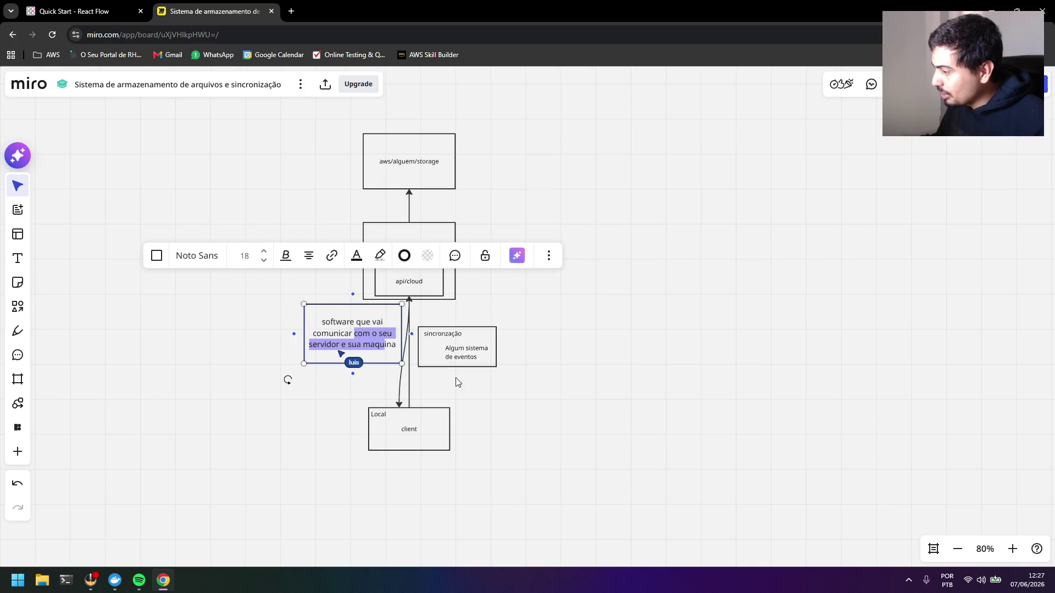
pyautogui.click(459, 384)
pyautogui.moveTo(340, 330); pyautogui.dragTo(506, 423)
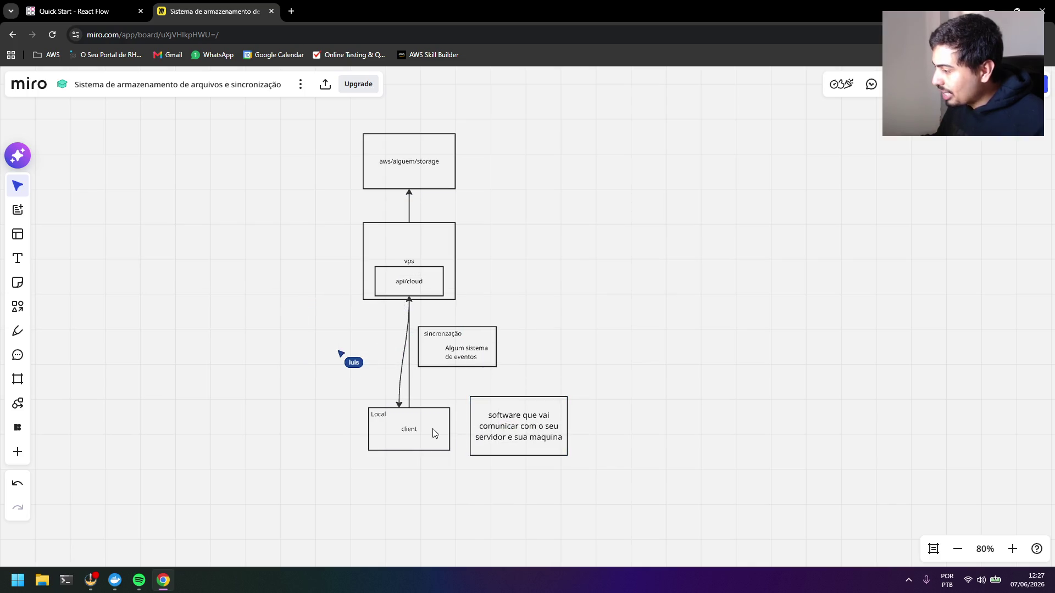
# Nudge the client and sincronização boxes apart and draw an upward arrow from the software box to sincronização
pyautogui.moveTo(431, 432); pyautogui.dragTo(395, 428)
pyautogui.moveTo(476, 360); pyautogui.dragTo(537, 362)
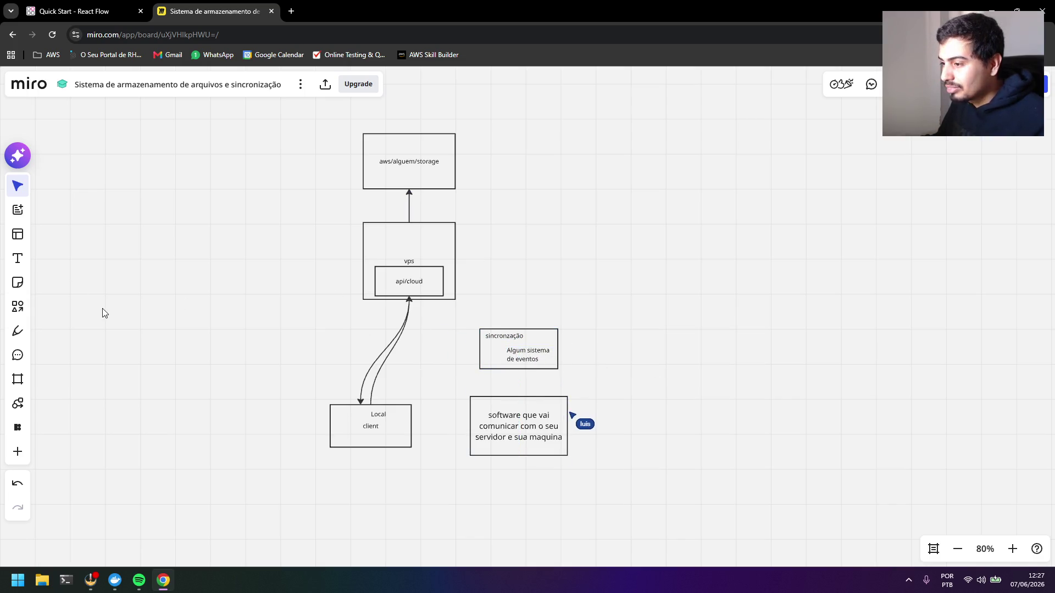
pyautogui.click(527, 407)
pyautogui.moveTo(519, 392); pyautogui.dragTo(522, 377)
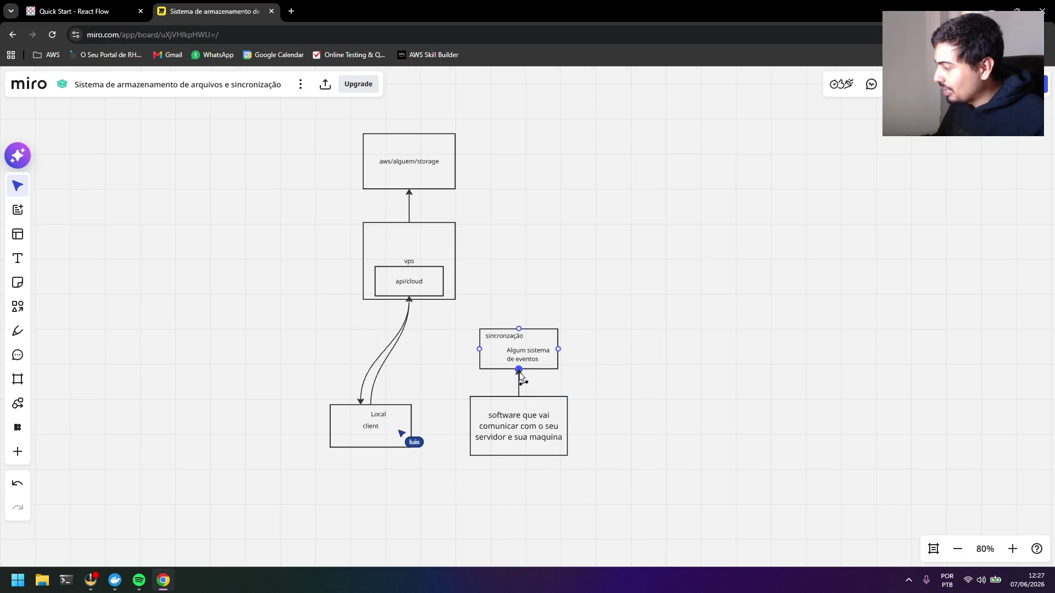
pyautogui.click(536, 318)
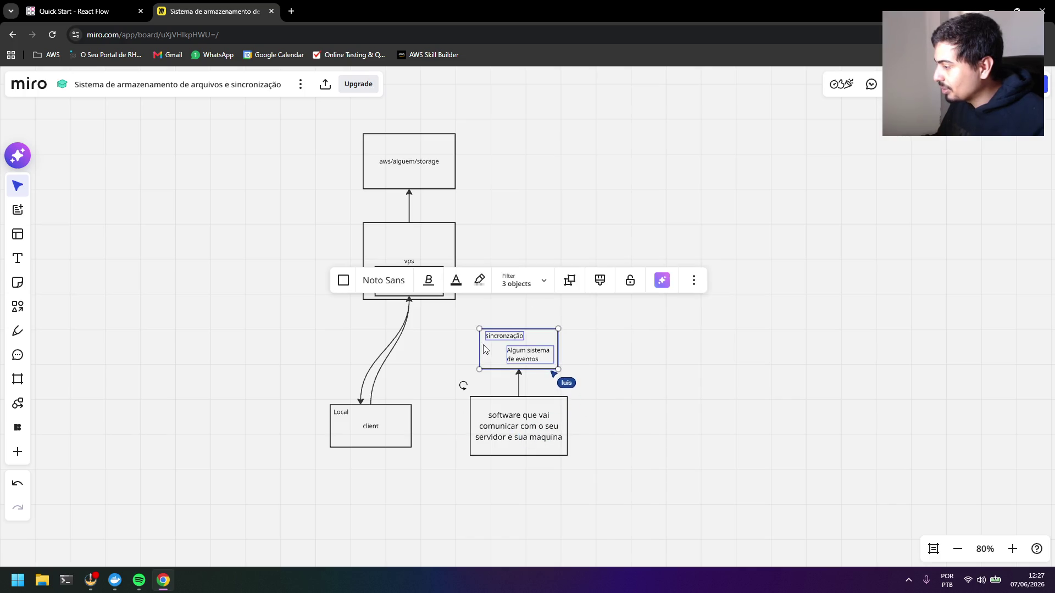
pyautogui.click(507, 320)
pyautogui.click(17, 305)
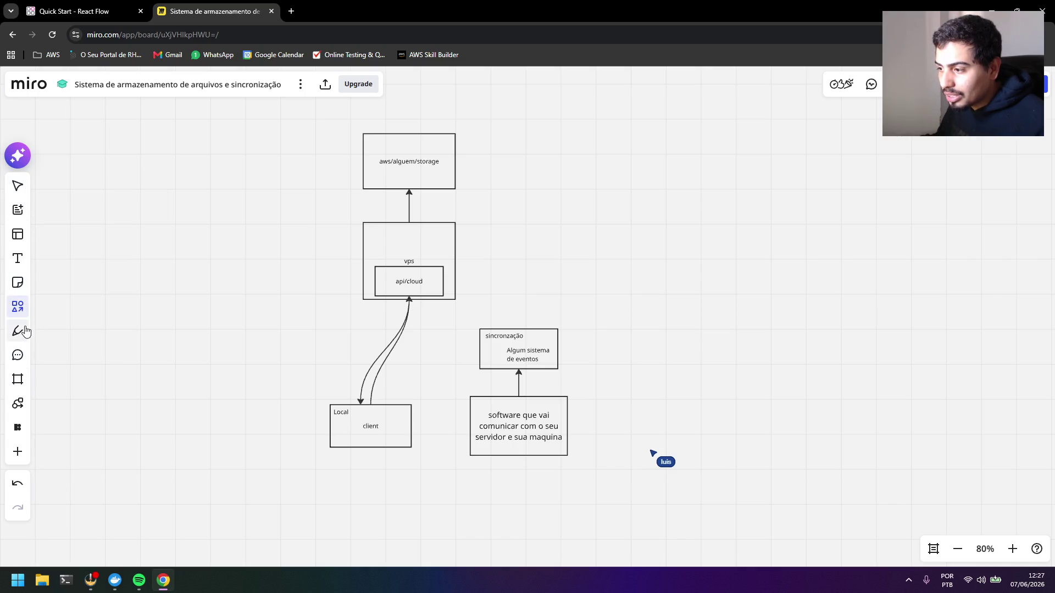
pyautogui.click(19, 306)
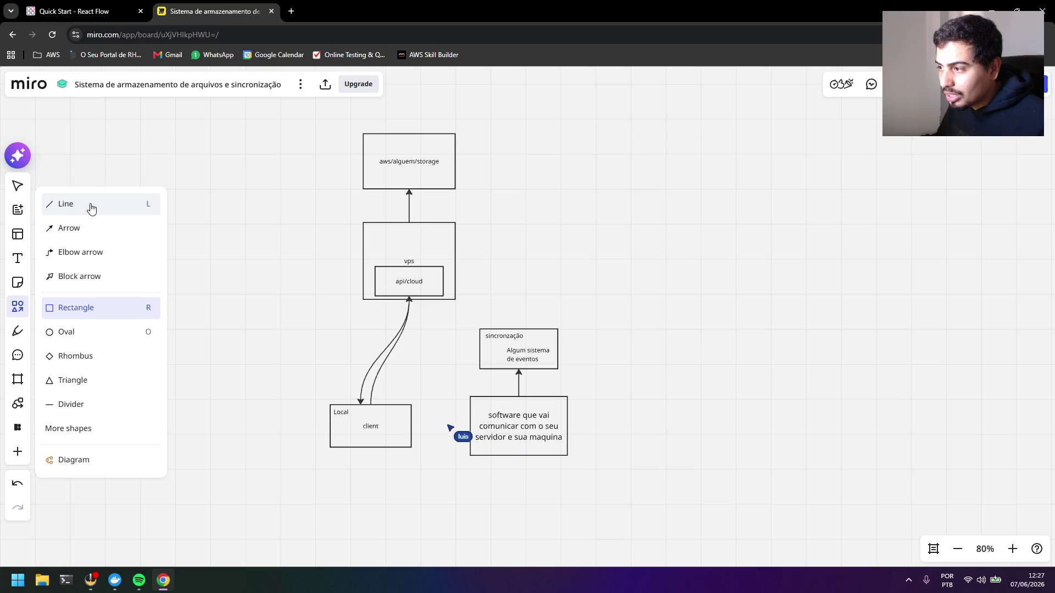
pyautogui.click(78, 228)
pyautogui.moveTo(518, 330)
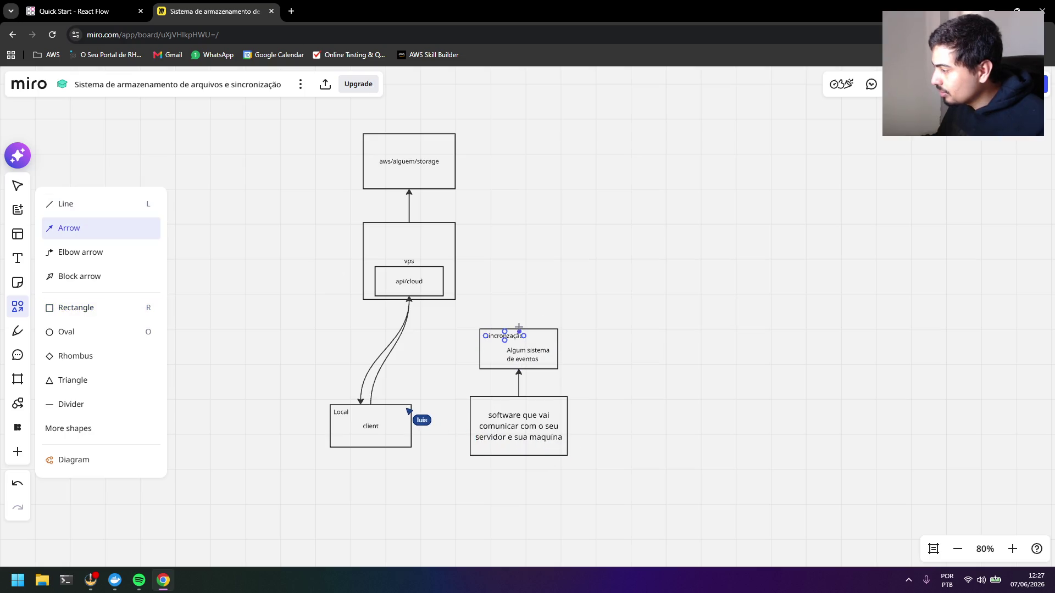
pyautogui.moveTo(519, 328); pyautogui.dragTo(408, 301)
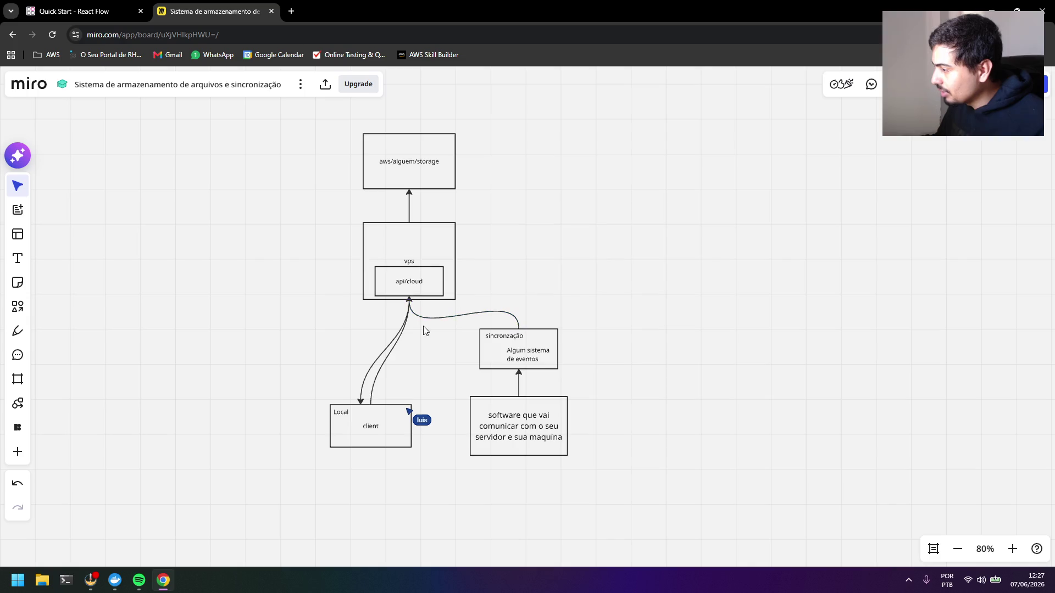
pyautogui.click(425, 316)
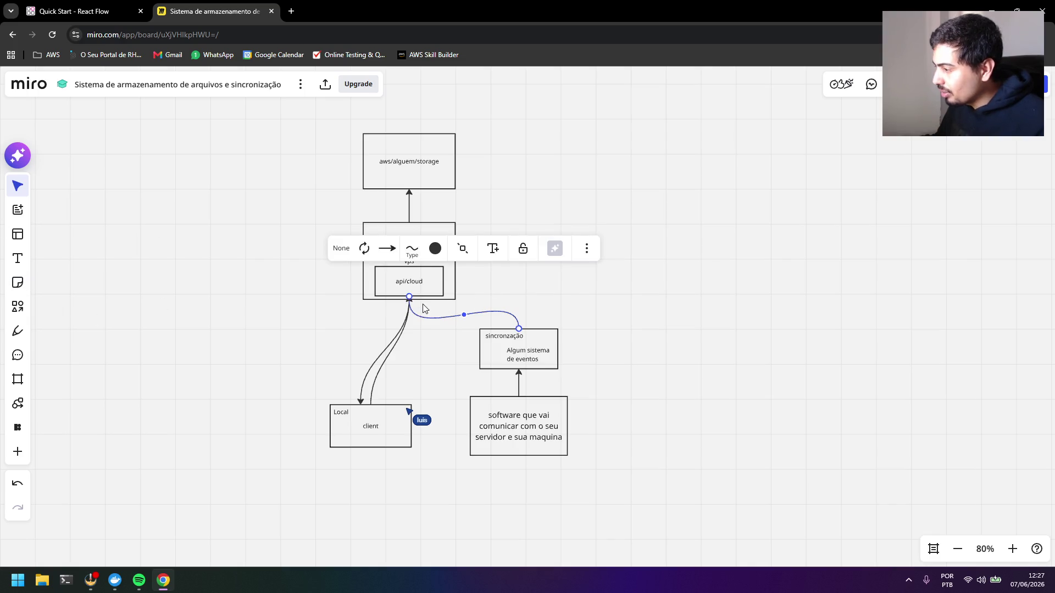
pyautogui.click(447, 297)
pyautogui.click(411, 307)
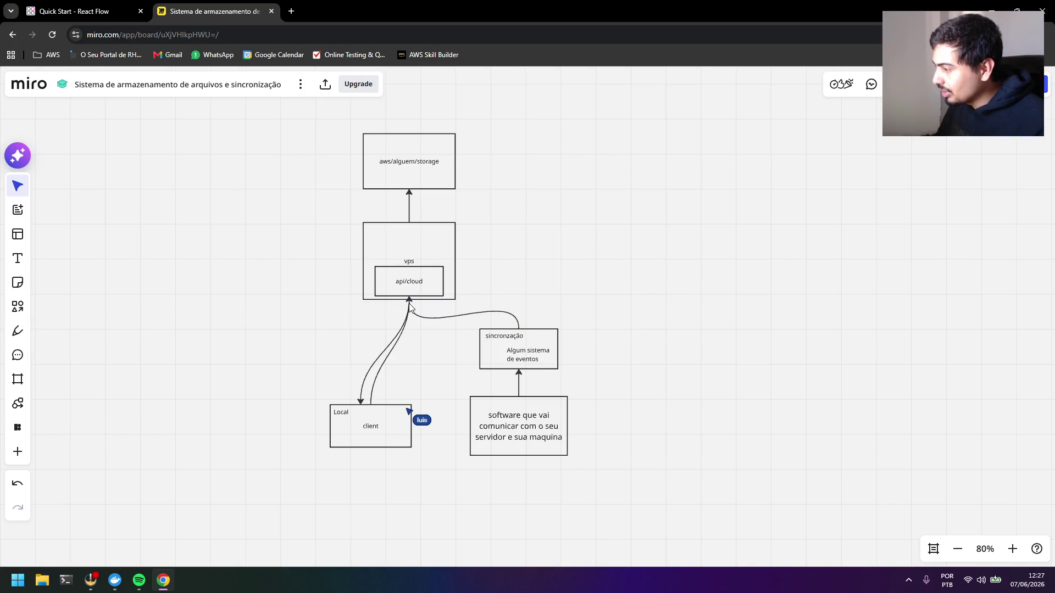
pyautogui.moveTo(410, 305); pyautogui.dragTo(409, 302)
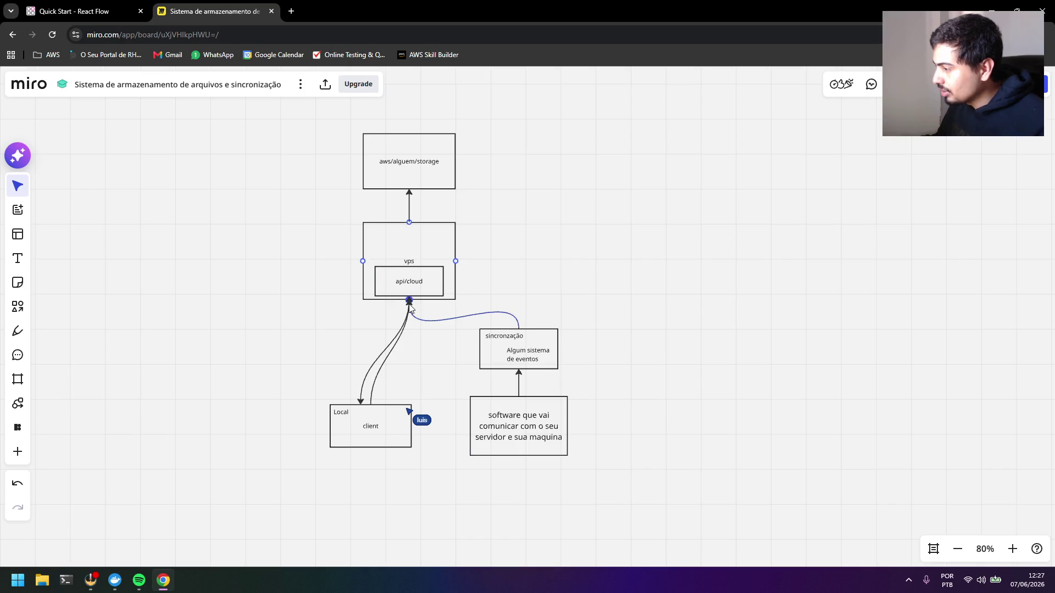
pyautogui.click(18, 307)
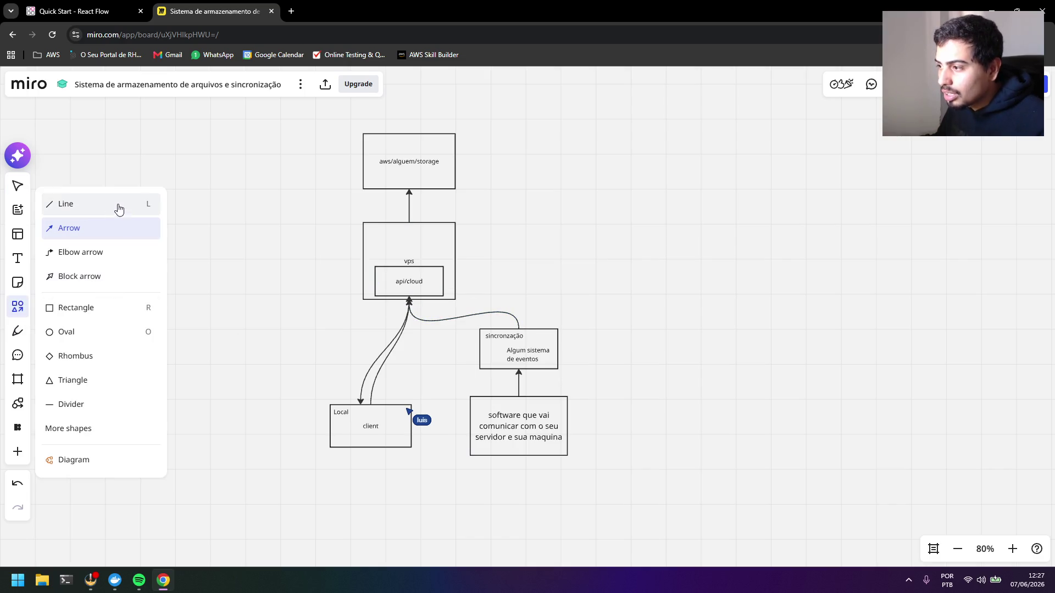
pyautogui.moveTo(410, 303); pyautogui.dragTo(523, 332)
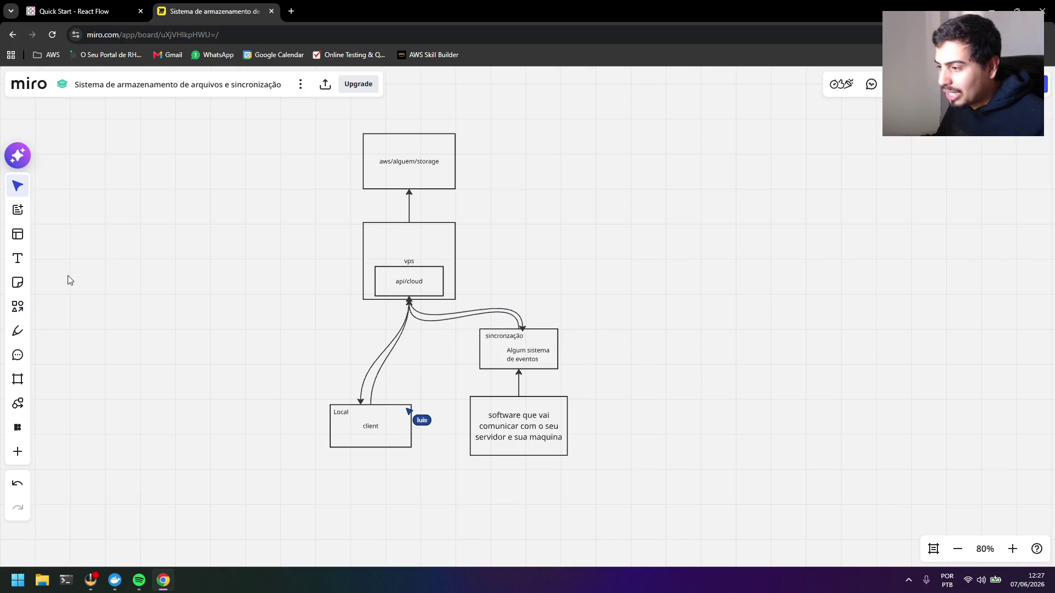
pyautogui.click(18, 306)
pyautogui.click(17, 330)
pyautogui.click(18, 307)
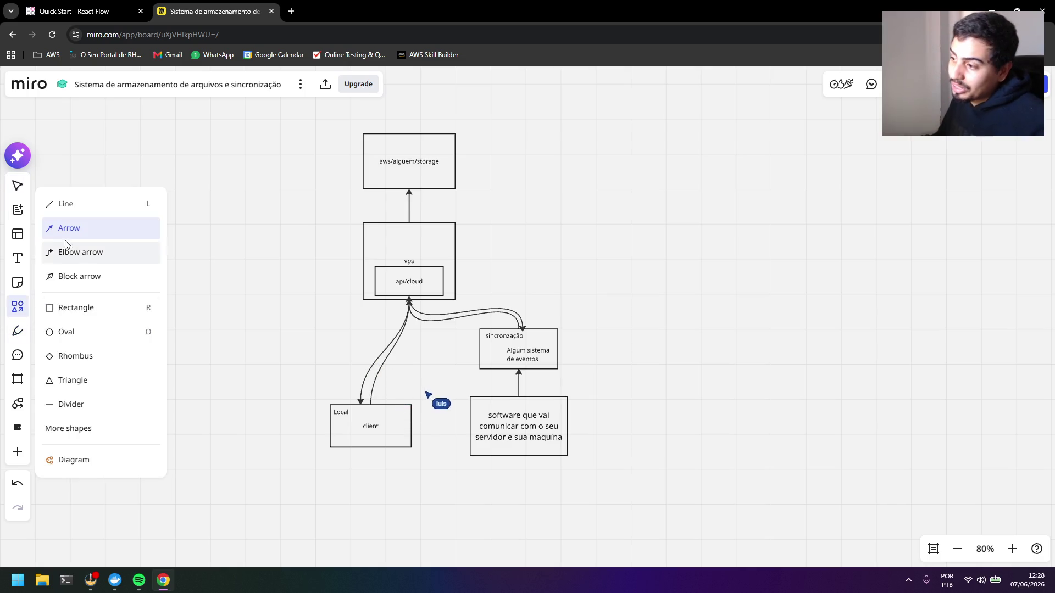
pyautogui.moveTo(521, 396); pyautogui.dragTo(531, 368)
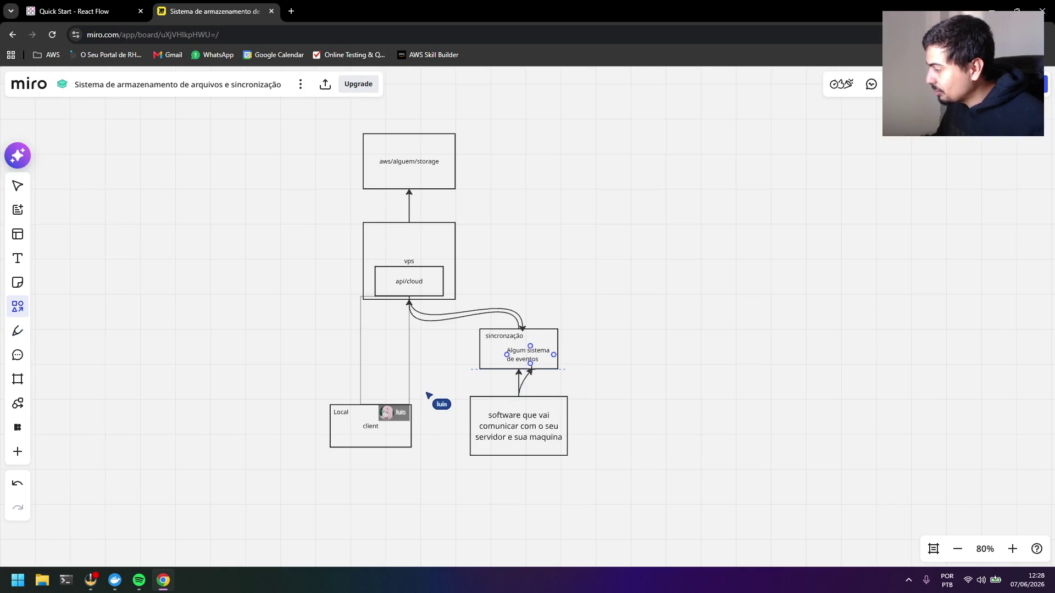
pyautogui.click(664, 387)
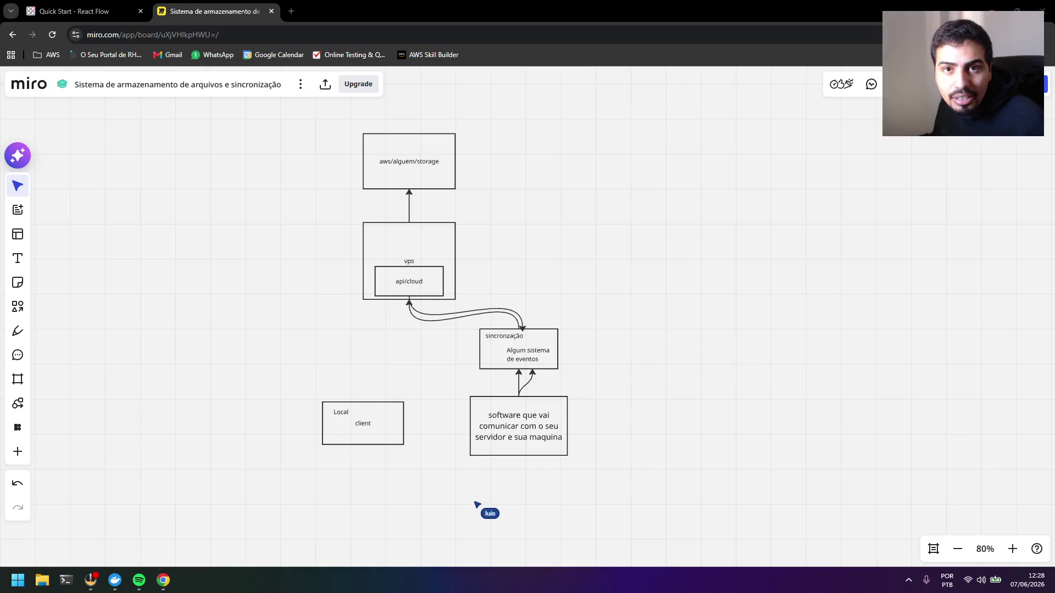
pyautogui.click(23, 318)
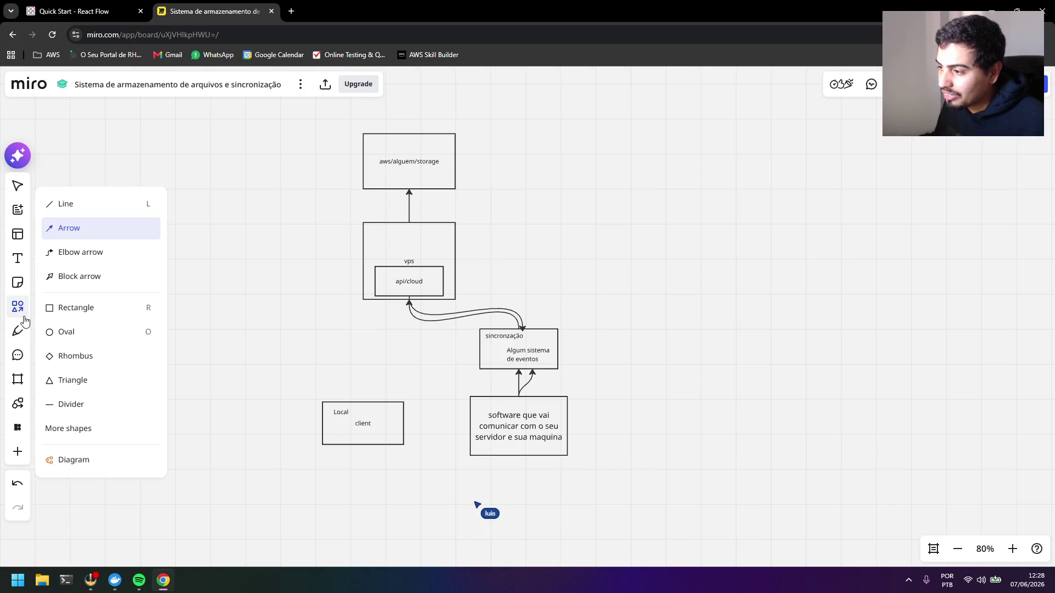
pyautogui.click(71, 229)
pyautogui.moveTo(362, 402); pyautogui.dragTo(409, 298)
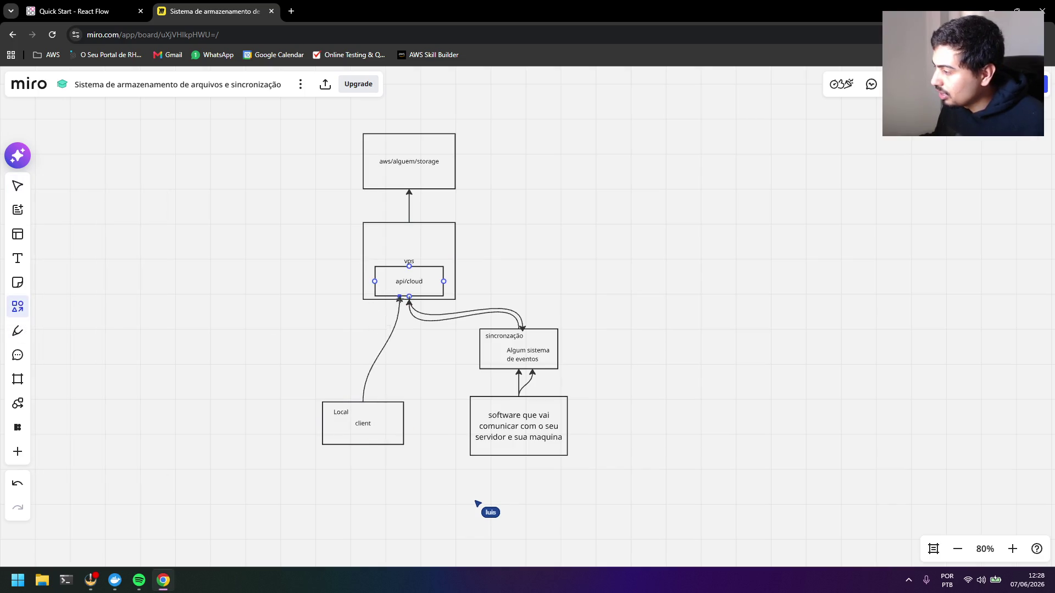
pyautogui.click(283, 383)
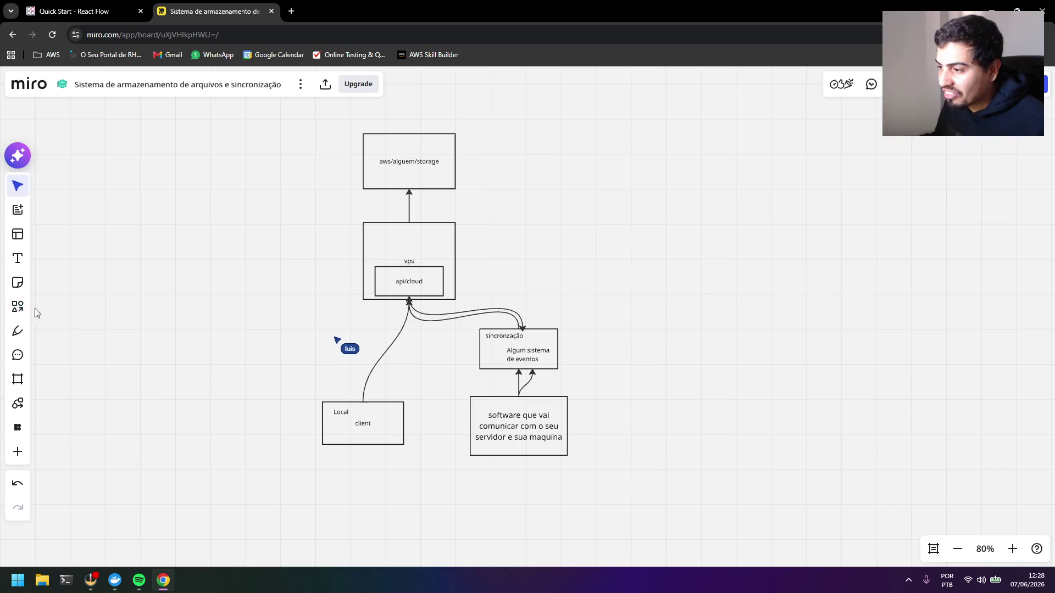
pyautogui.click(14, 310)
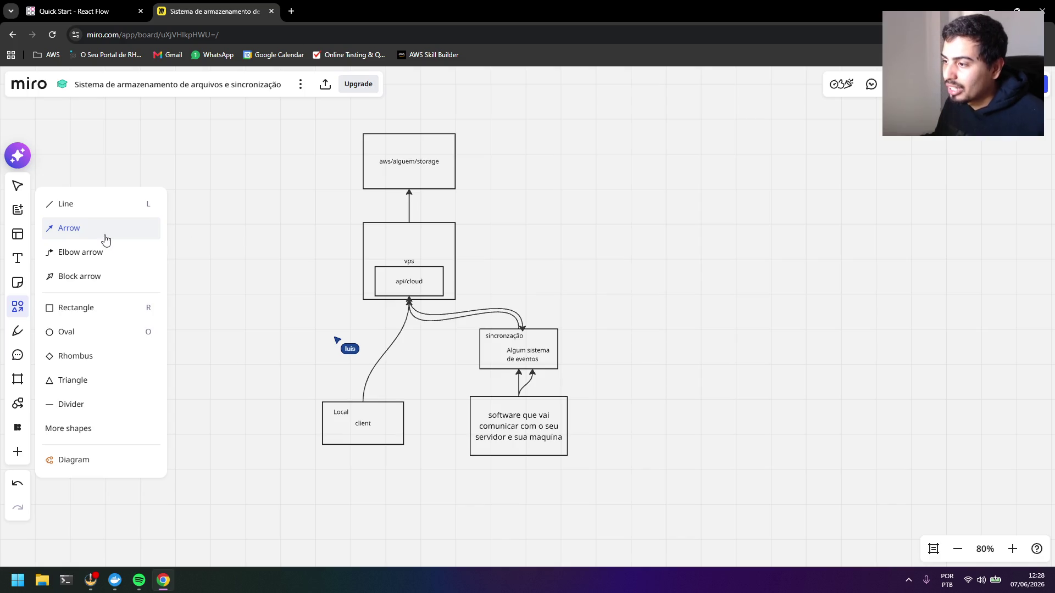
pyautogui.press('Escape')
pyautogui.click(374, 410)
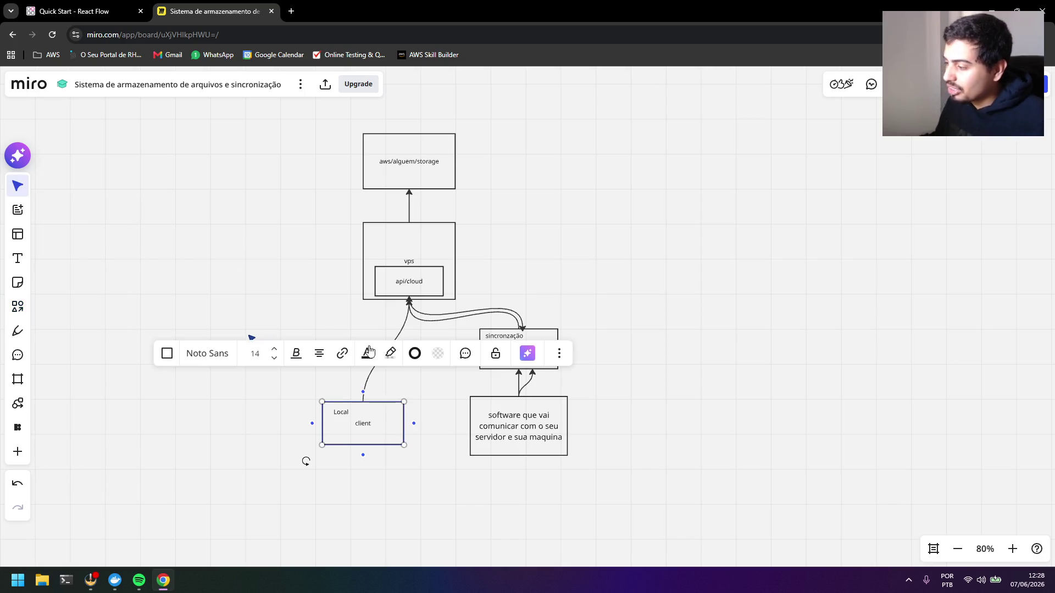
pyautogui.click(512, 290)
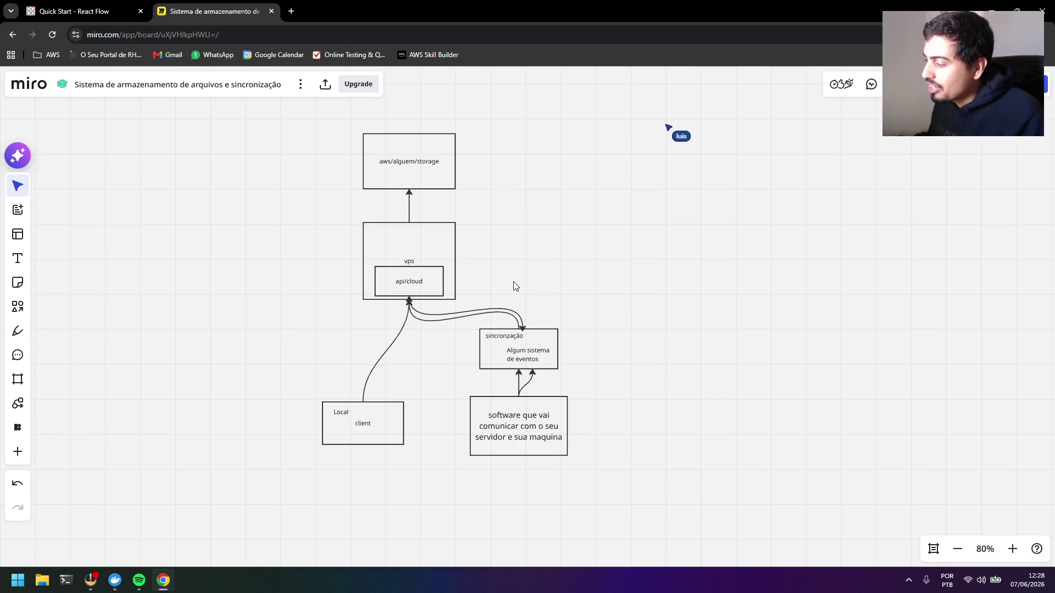
pyautogui.click(525, 336)
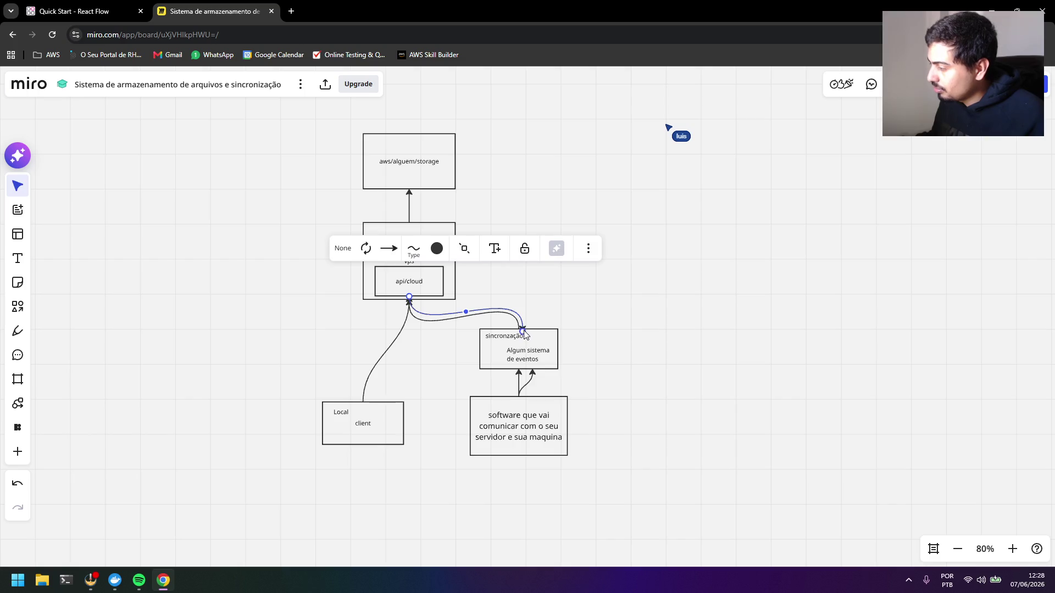
pyautogui.click(635, 339)
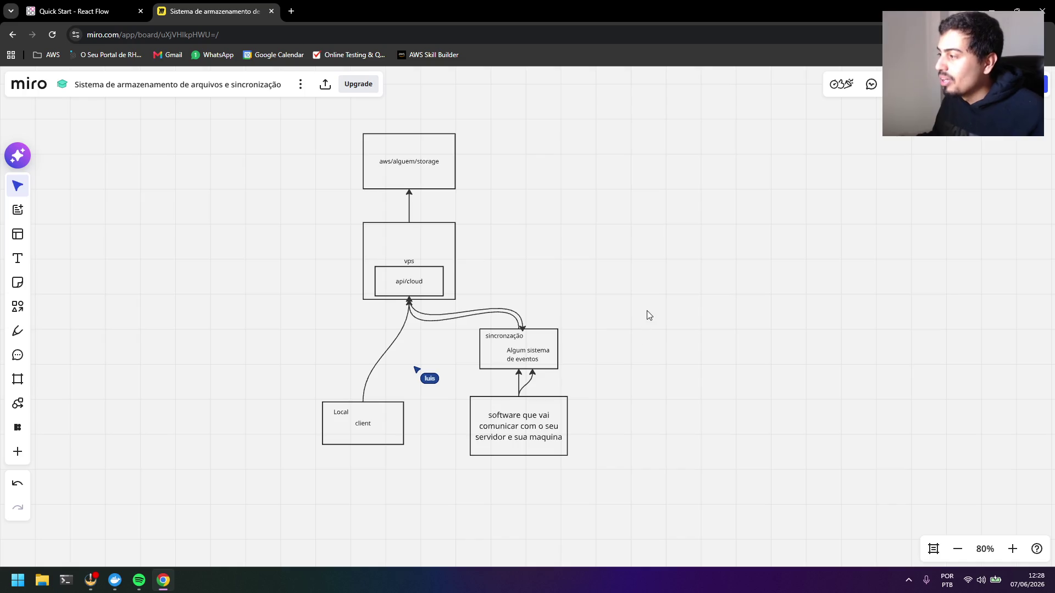
pyautogui.moveTo(647, 315); pyautogui.dragTo(583, 320)
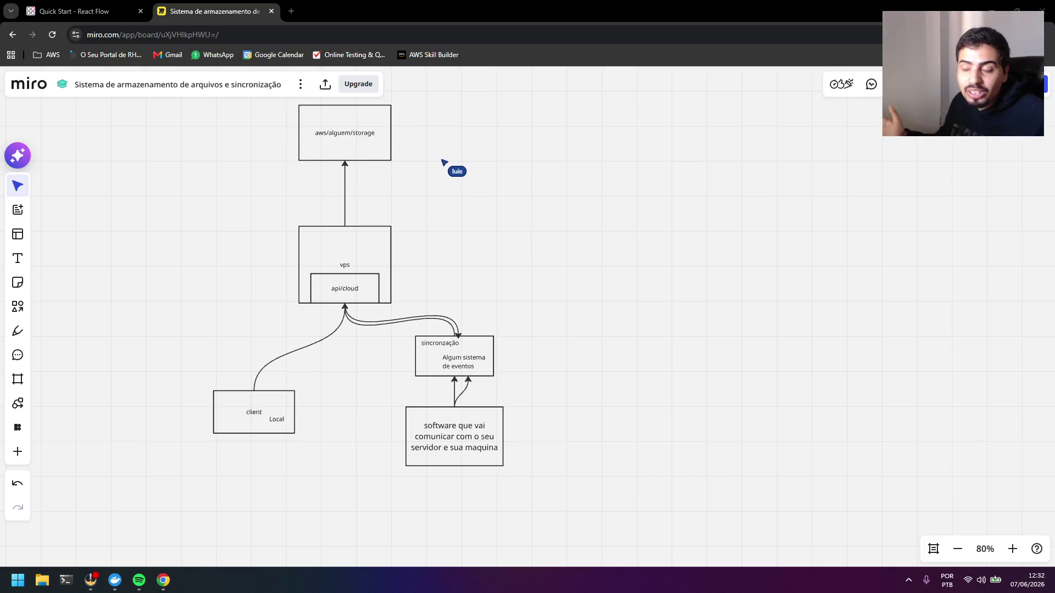
# Drag the aws/alguem/storage box up and left so the vps connector re-routes as a curve
pyautogui.moveTo(387, 153); pyautogui.dragTo(342, 119)
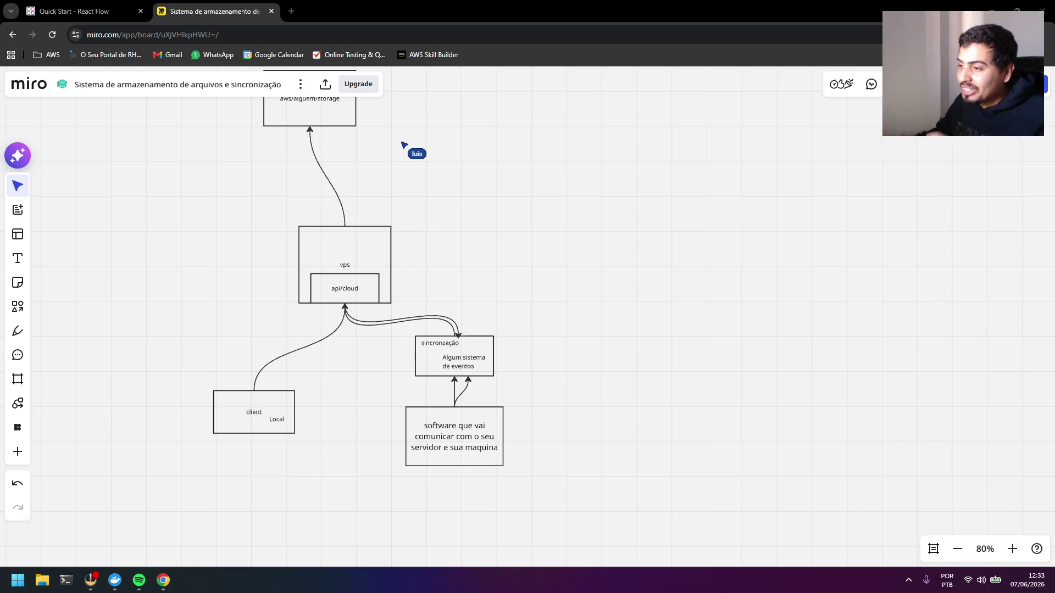
pyautogui.click(18, 330)
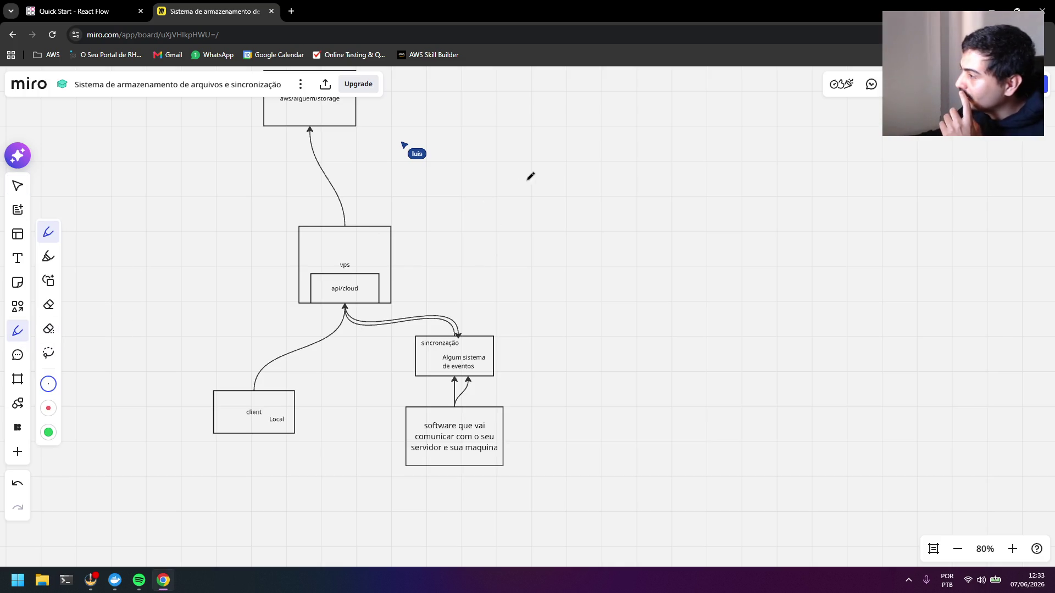
pyautogui.moveTo(577, 156); pyautogui.dragTo(565, 140)
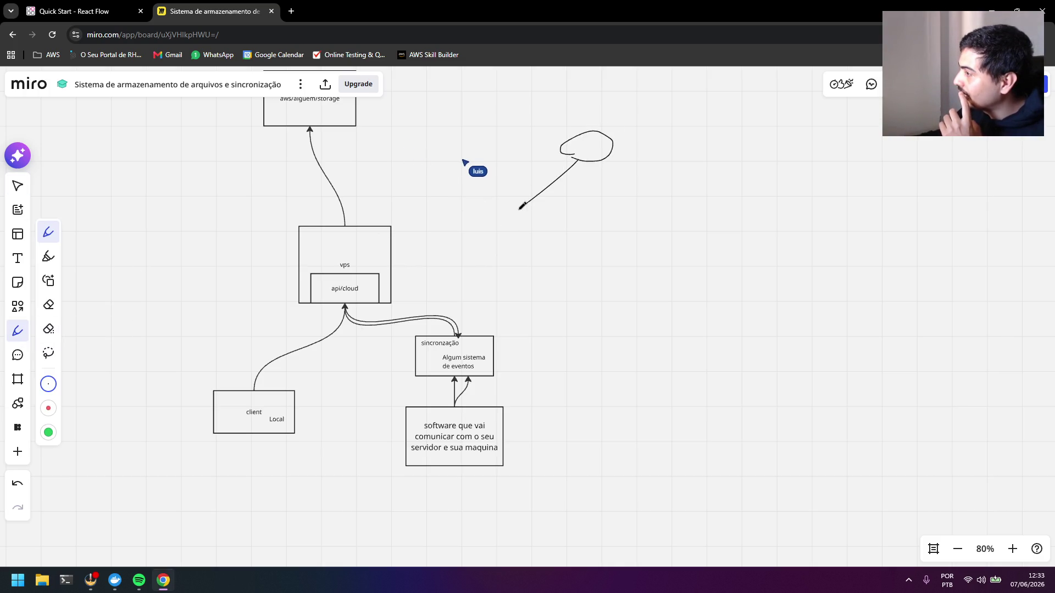
pyautogui.moveTo(520, 206); pyautogui.dragTo(561, 216)
pyautogui.moveTo(481, 239); pyautogui.dragTo(558, 328)
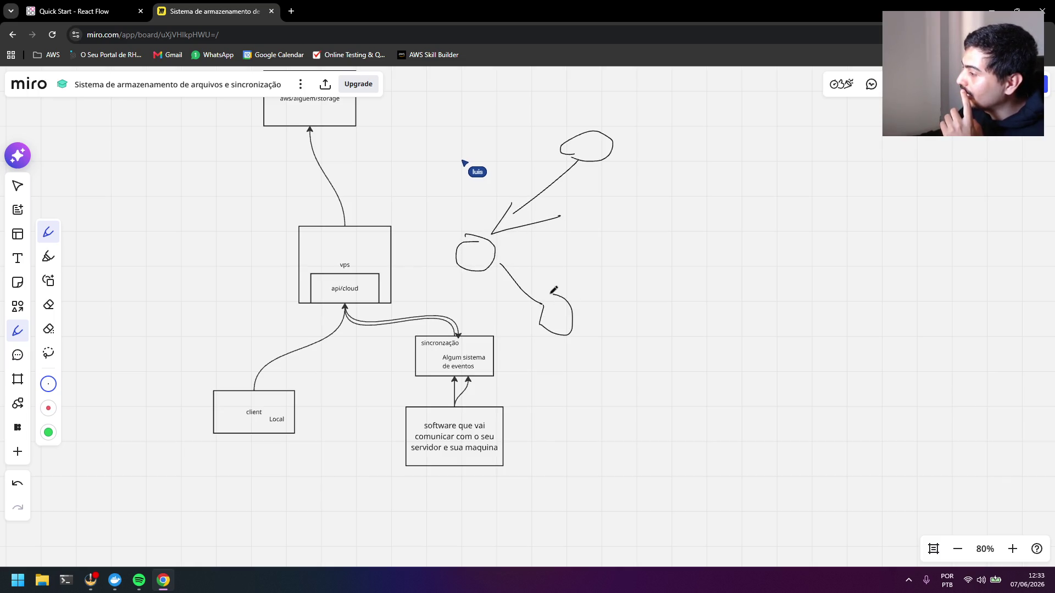
pyautogui.moveTo(558, 376)
pyautogui.mouseDown()
pyautogui.moveTo(534, 417)
pyautogui.moveTo(562, 377)
pyautogui.mouseUp()
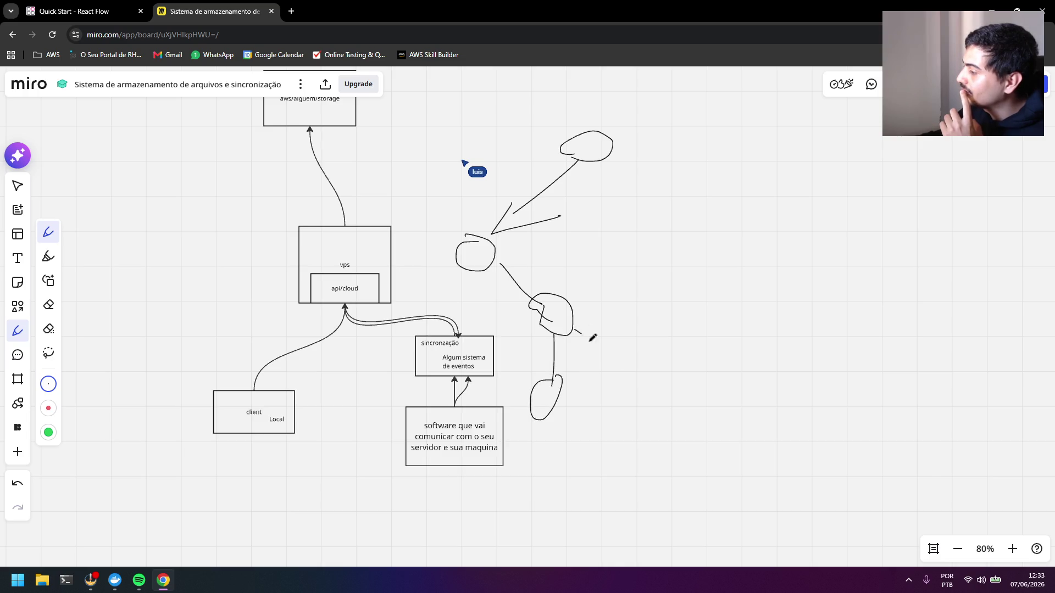
pyautogui.moveTo(626, 371); pyautogui.dragTo(635, 377)
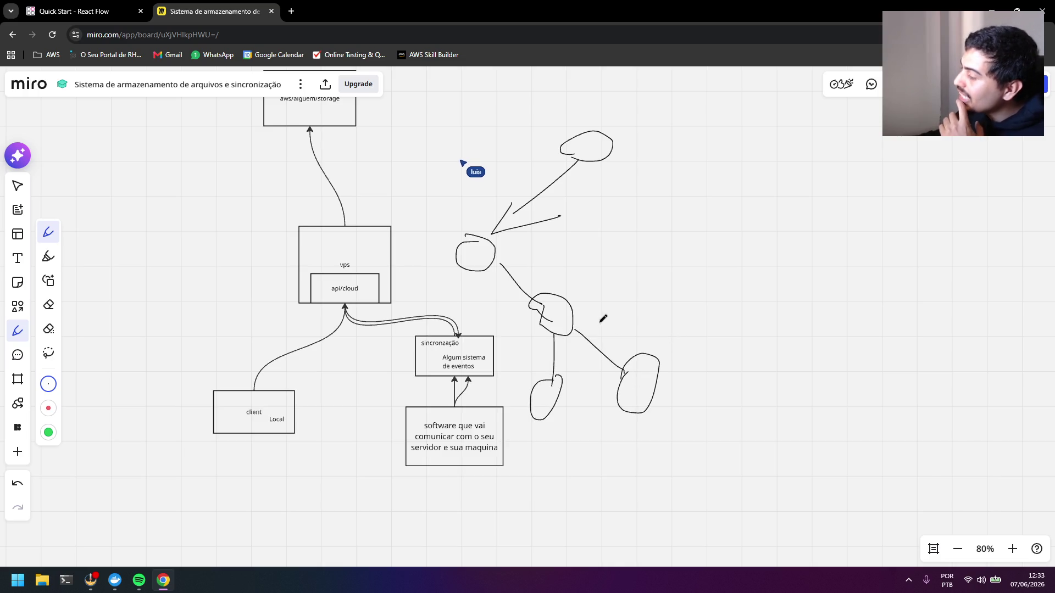
pyautogui.moveTo(574, 313)
pyautogui.mouseDown()
pyautogui.moveTo(700, 307)
pyautogui.moveTo(699, 320)
pyautogui.mouseUp()
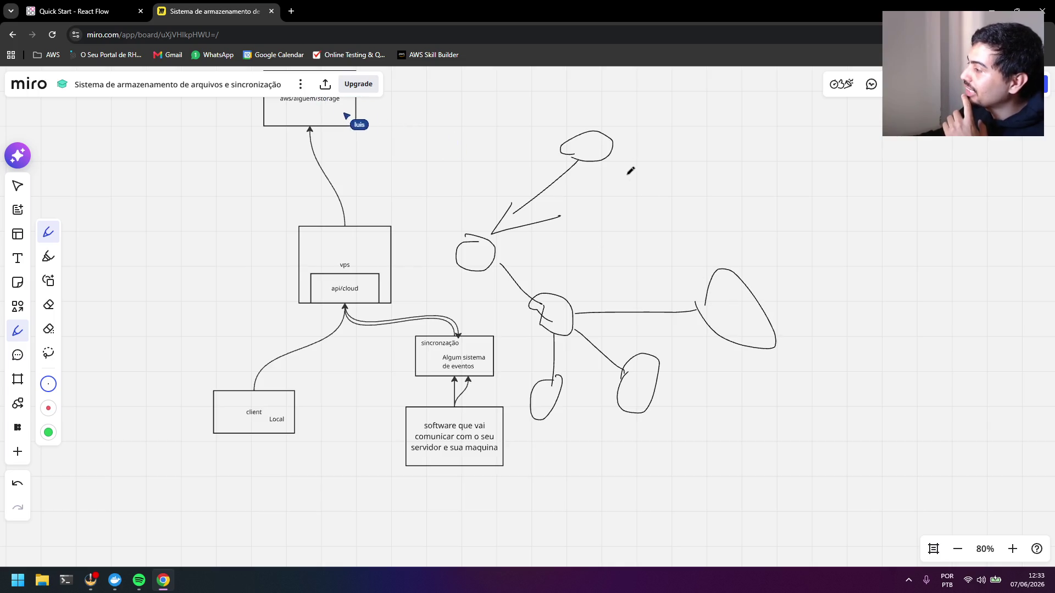
pyautogui.moveTo(613, 155)
pyautogui.mouseDown()
pyautogui.moveTo(664, 175)
pyautogui.moveTo(745, 127)
pyautogui.moveTo(814, 171)
pyautogui.moveTo(799, 175)
pyautogui.mouseUp()
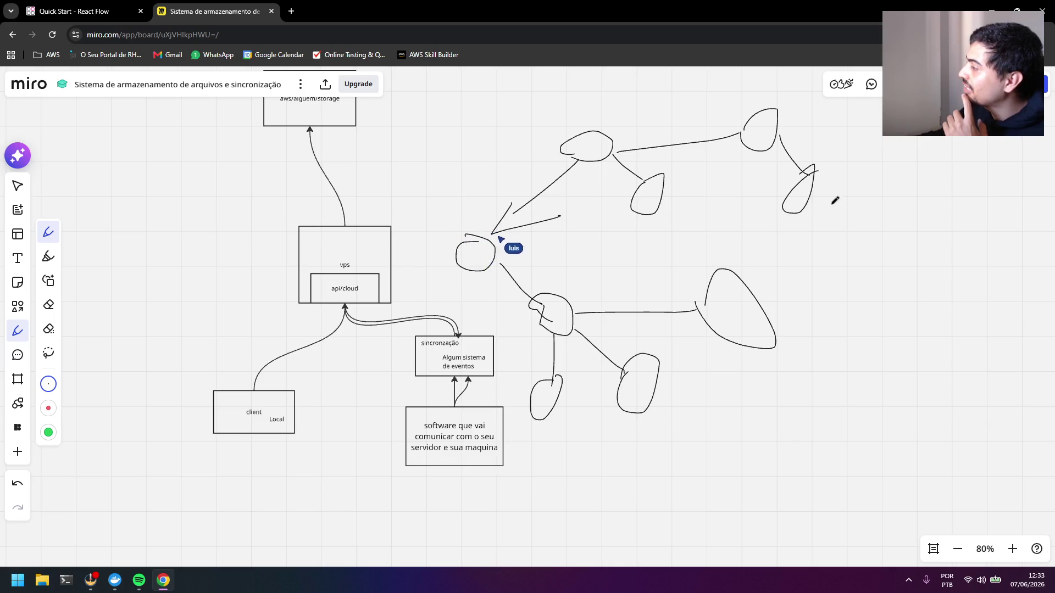
pyautogui.hotkey('ctrl', 'z')
pyautogui.hotkey('ctrl', 'z')
pyautogui.hotkey('ctrl', 'z')
pyautogui.hotkey('ctrl', 'z')
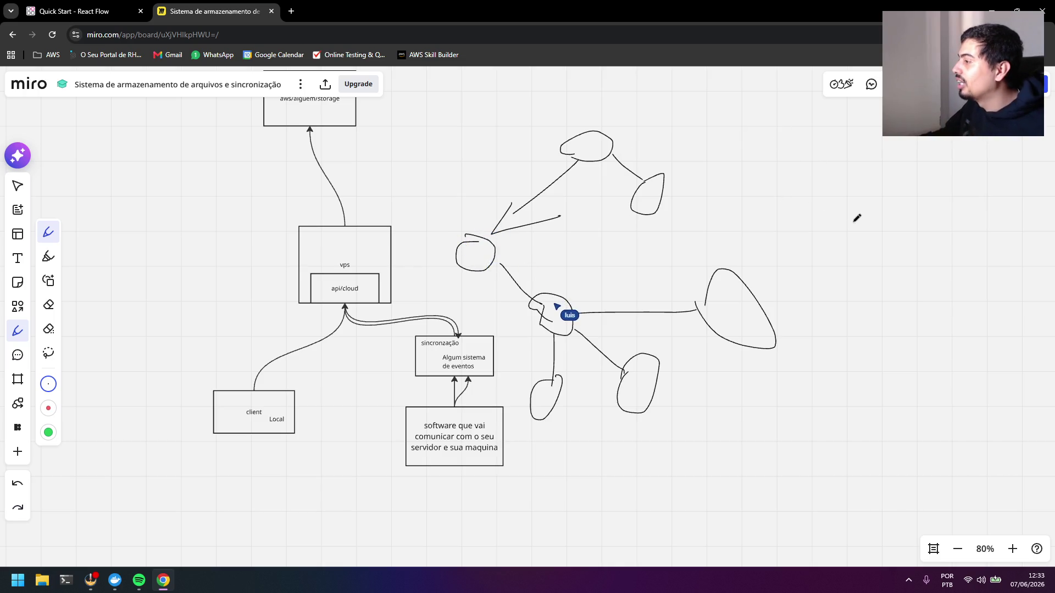
pyautogui.hotkey('ctrl', 'z')
pyautogui.hotkey('ctrl', 'z')
pyautogui.hotkey('ctrl', 'z')
pyautogui.hotkey('ctrl', 'z')
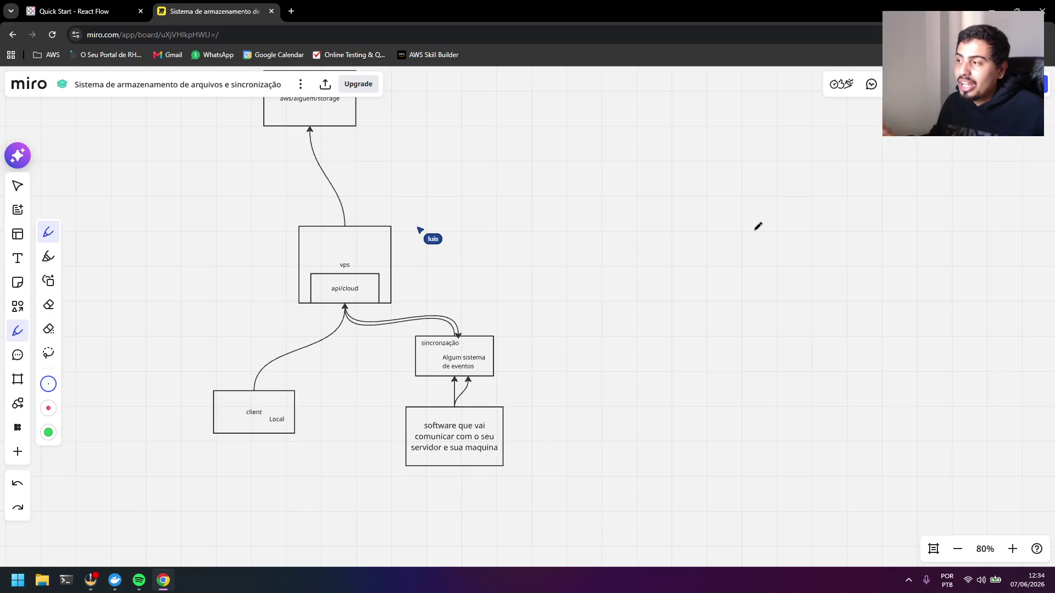
pyautogui.click(18, 331)
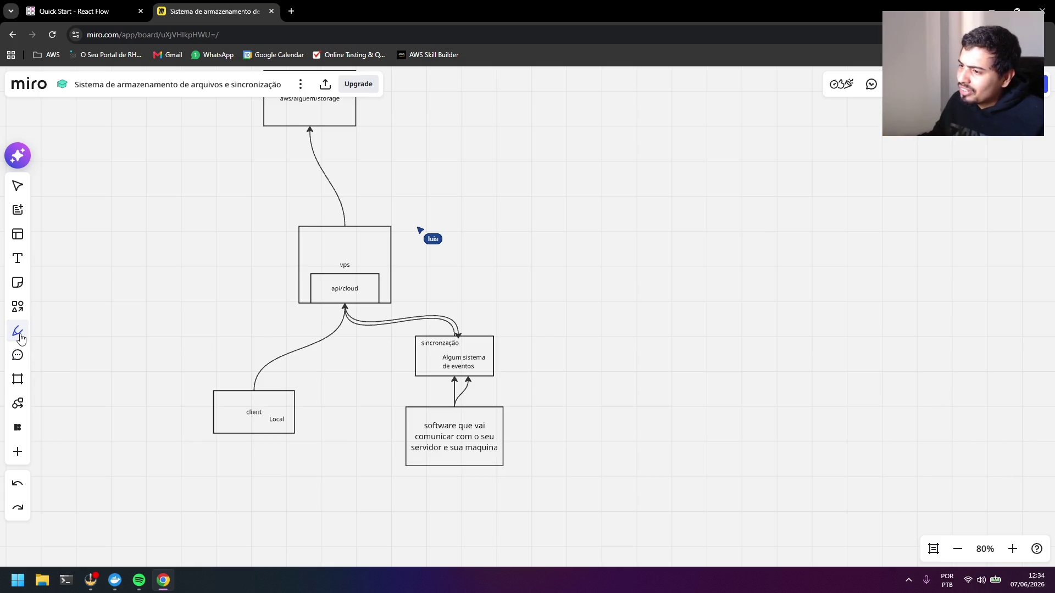
pyautogui.click(20, 190)
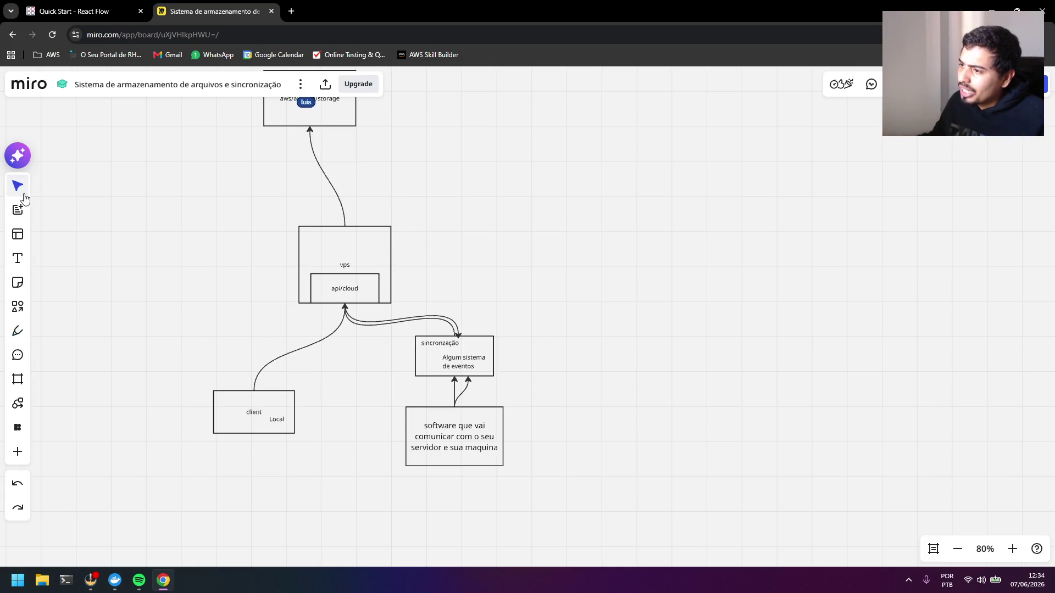
pyautogui.moveTo(256, 197); pyautogui.dragTo(238, 230)
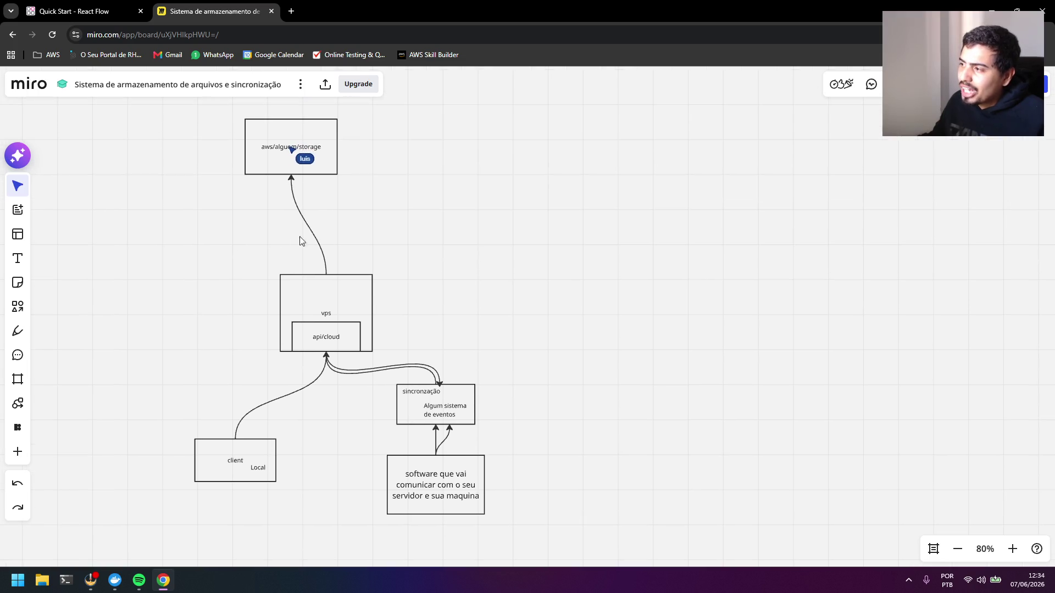
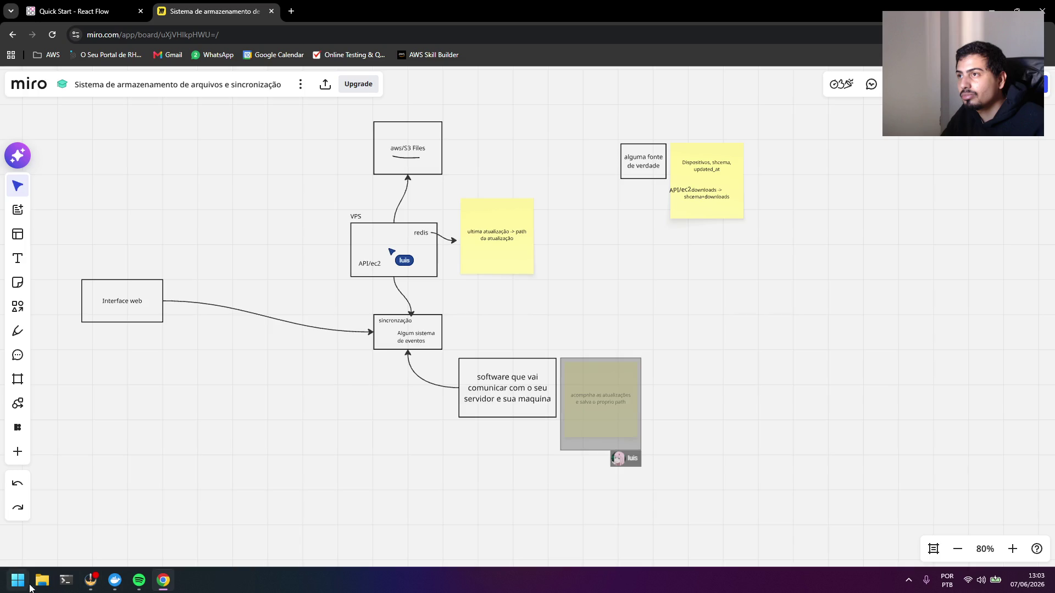
# Deactivate and reactivate the OBS Webcam source so its feed returns, then go back to Miro
pyautogui.click(91, 580)
pyautogui.doubleClick(389, 344)
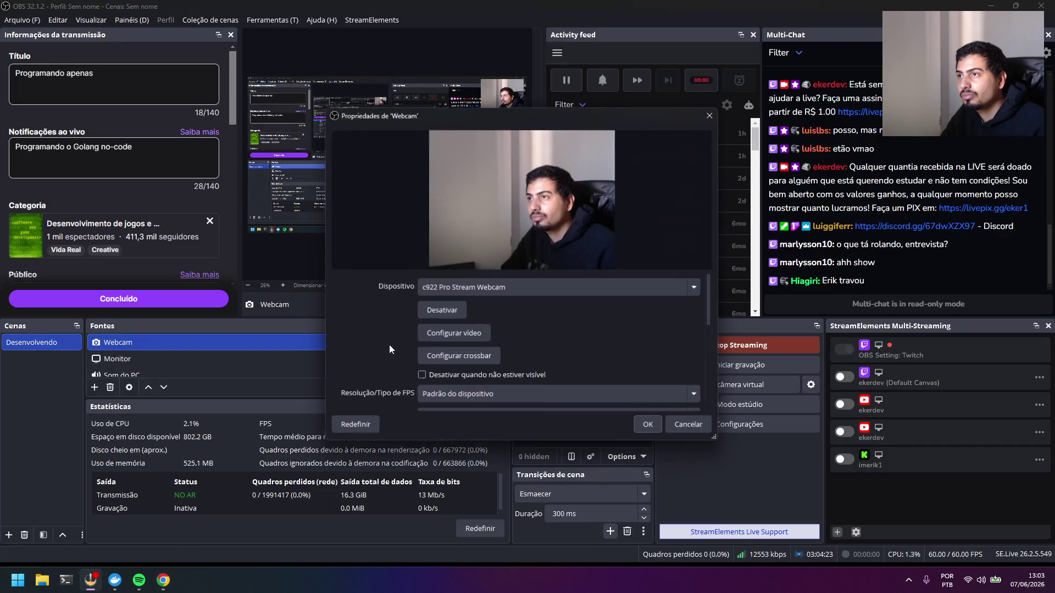
pyautogui.click(445, 313)
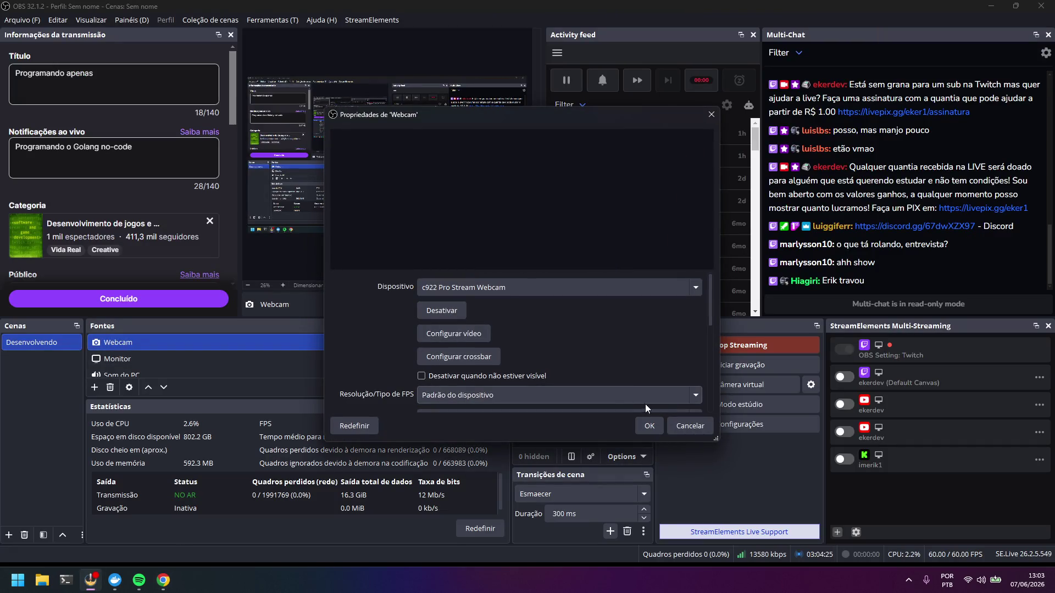
pyautogui.click(443, 312)
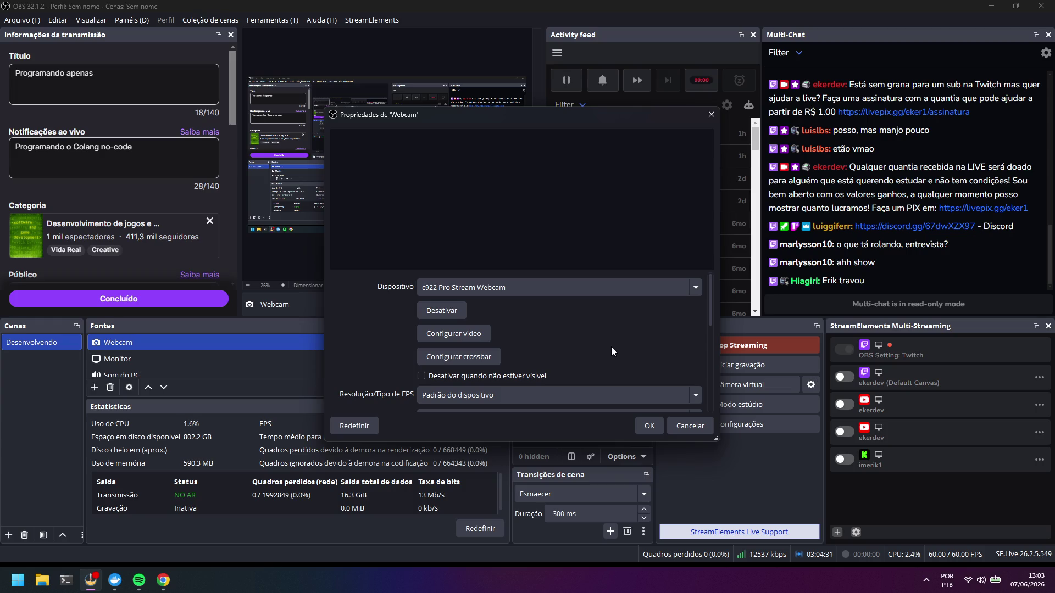
pyautogui.click(436, 311)
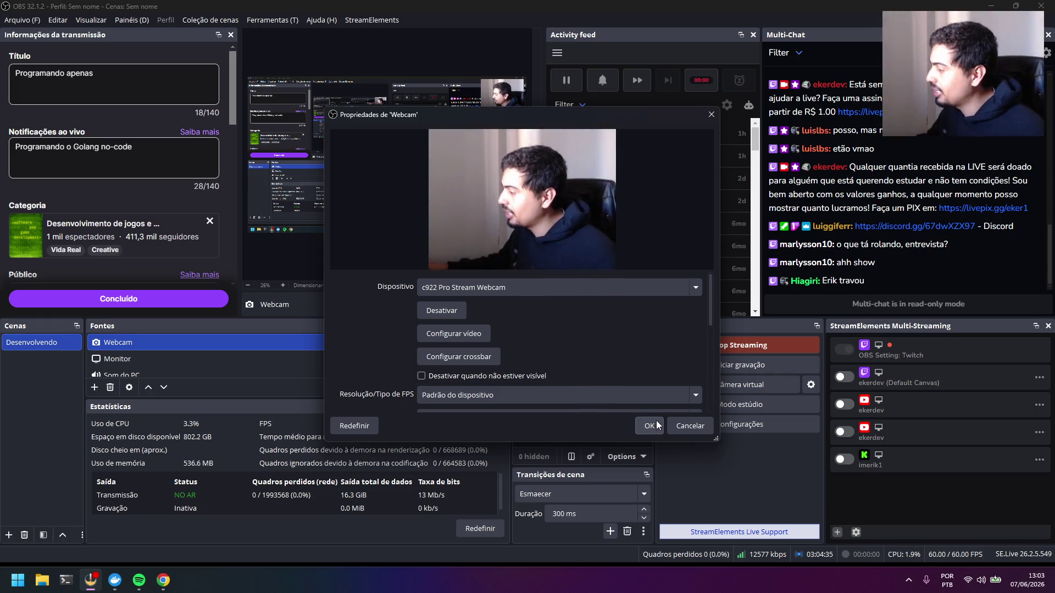
pyautogui.click(651, 425)
pyautogui.hotkey('alt', 'Tab')
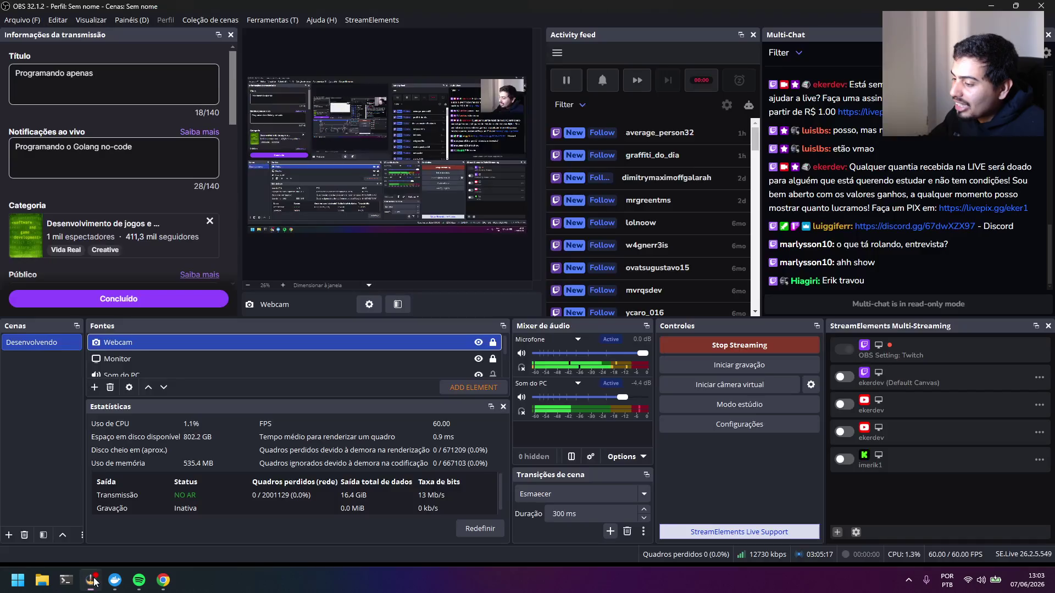
# Switch from the Miro board over to the OBS Studio window
pyautogui.click(91, 580)
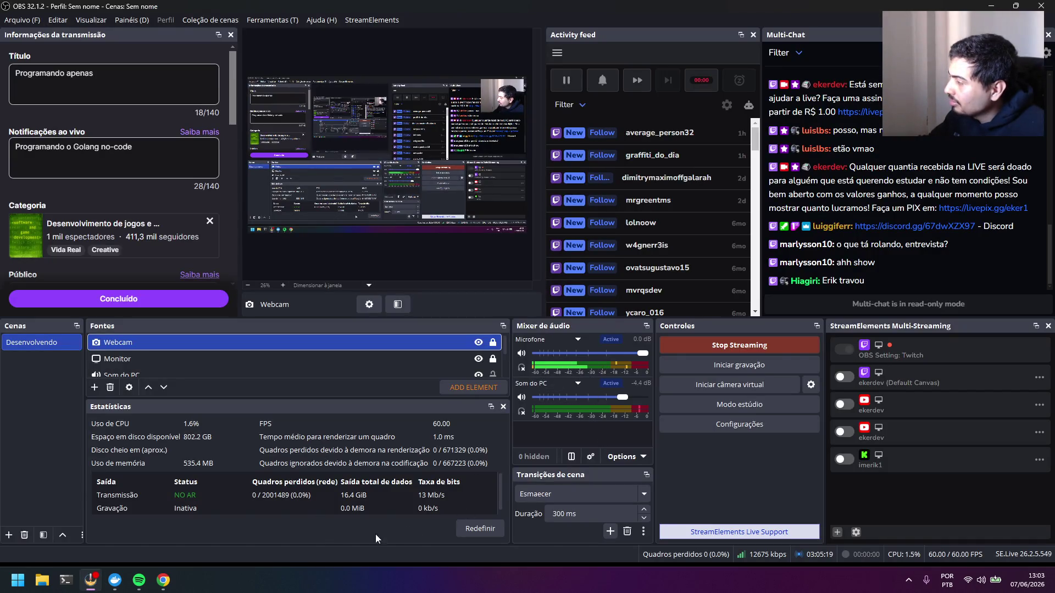
# Return to the Miro board from OBS, then start a new browser tab for searching
pyautogui.click(163, 580)
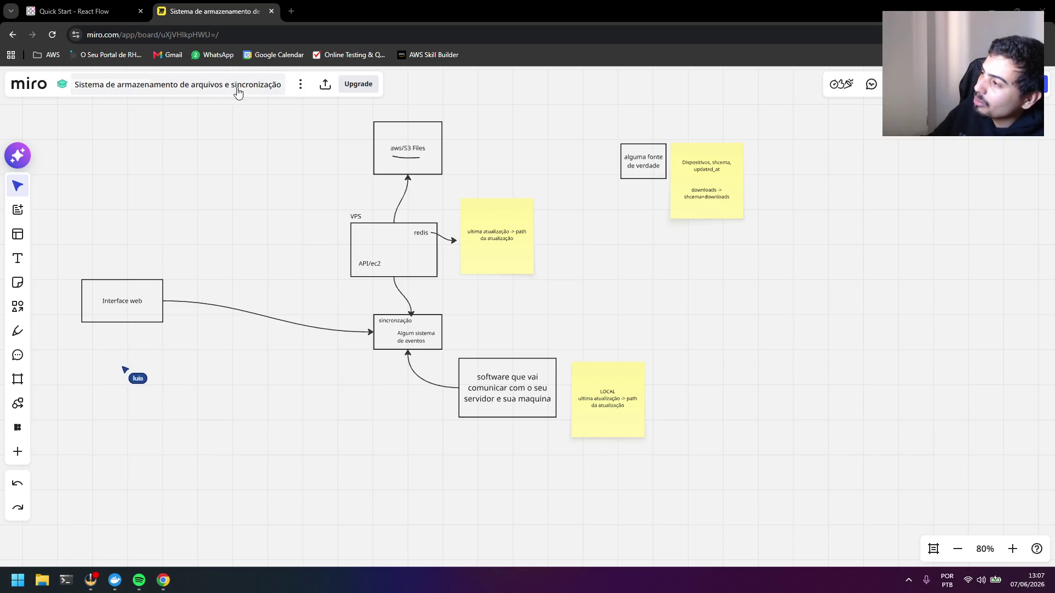
pyautogui.click(290, 11)
pyautogui.write('linu')
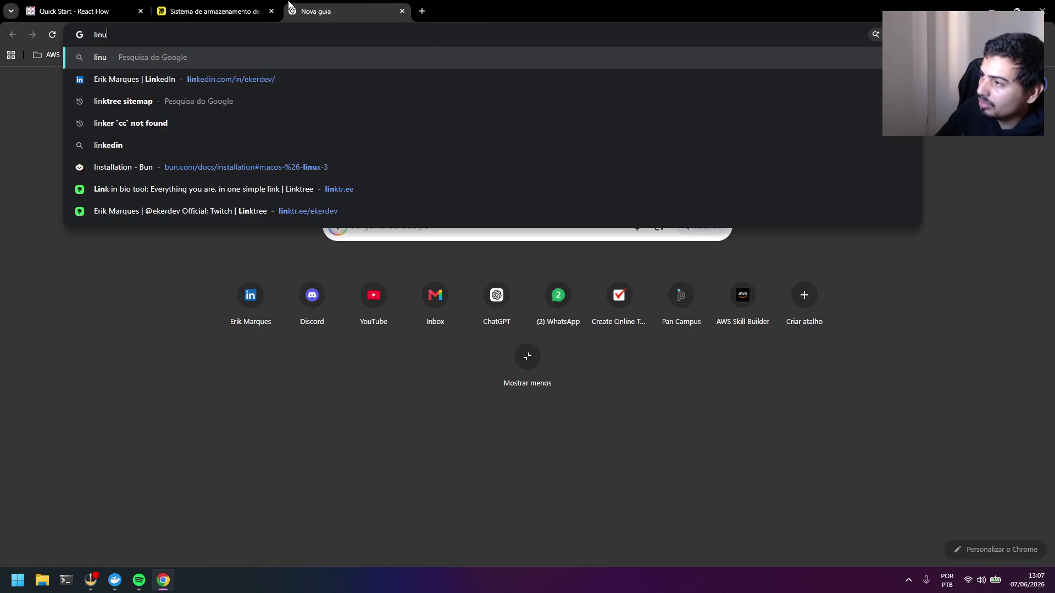
pyautogui.write('x inotify')
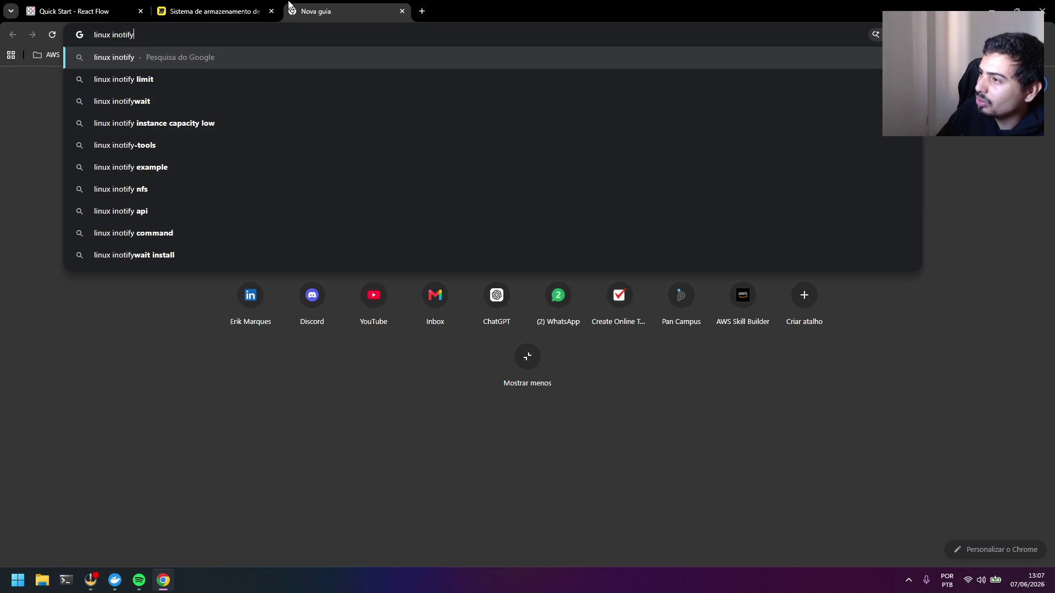
# Search Google for 'linux inotify', then for 'windows event listener filesystem changes'
pyautogui.press('Return')
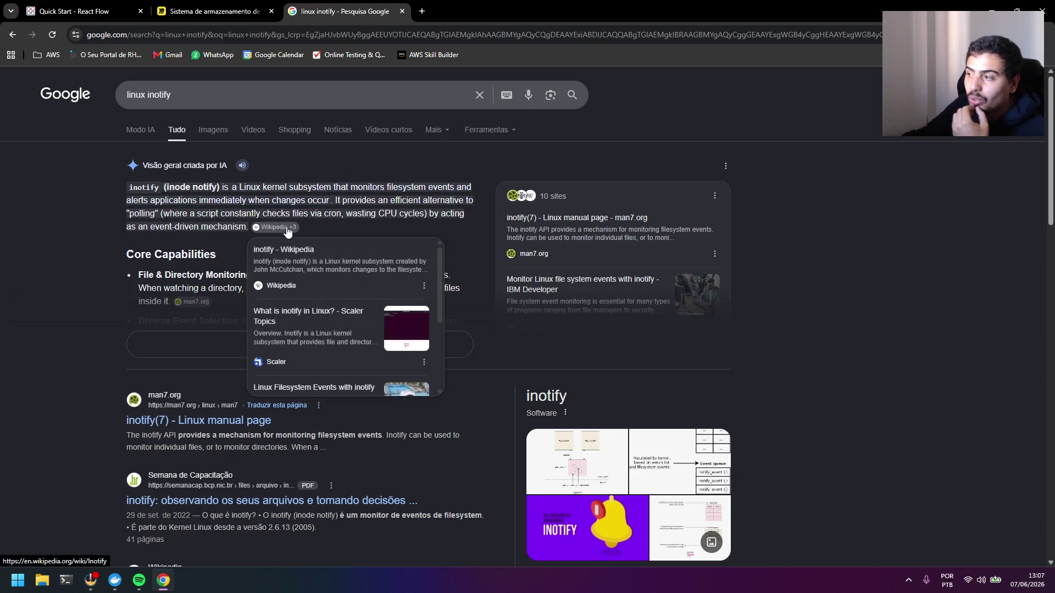
pyautogui.doubleClick(149, 96)
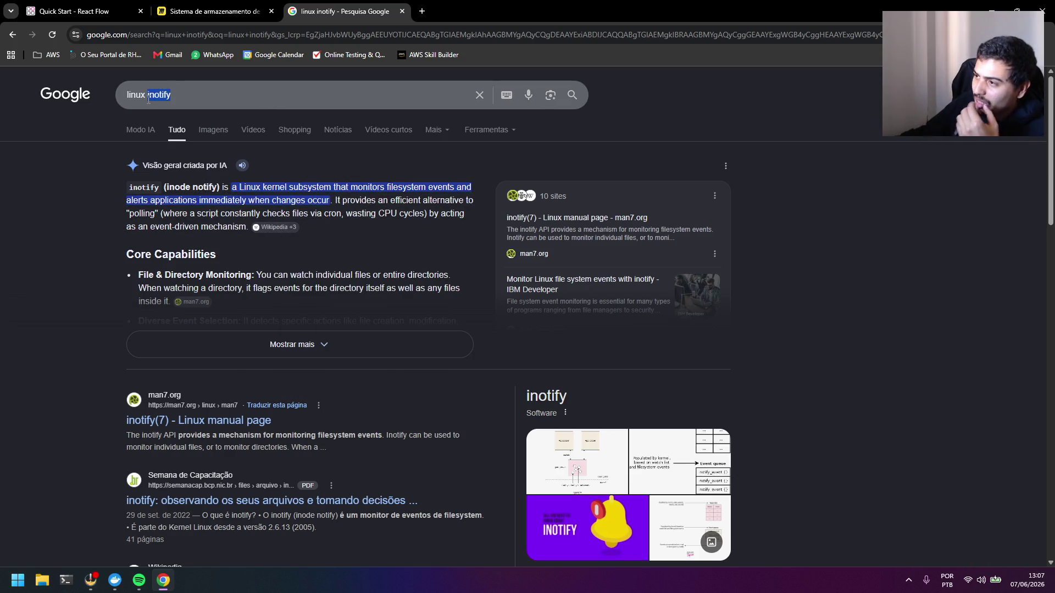
pyautogui.press('BackSpace')
pyautogui.press('BackSpace')
pyautogui.press('BackSpace')
pyautogui.press('BackSpace')
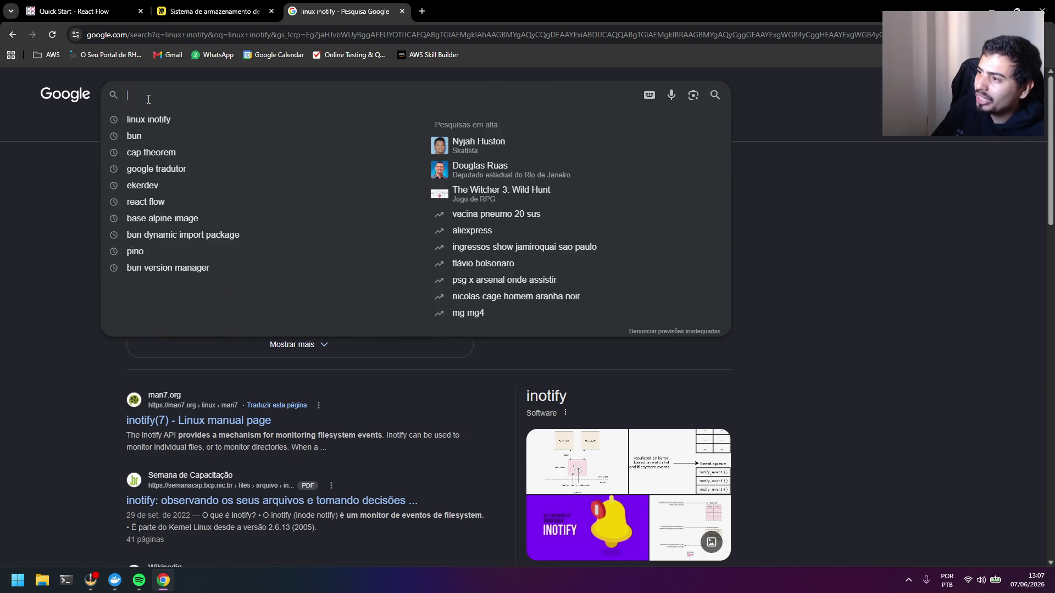
pyautogui.write('WIN')
pyautogui.press('BackSpace')
pyautogui.press('BackSpace')
pyautogui.press('BackSpace')
pyautogui.write('wind')
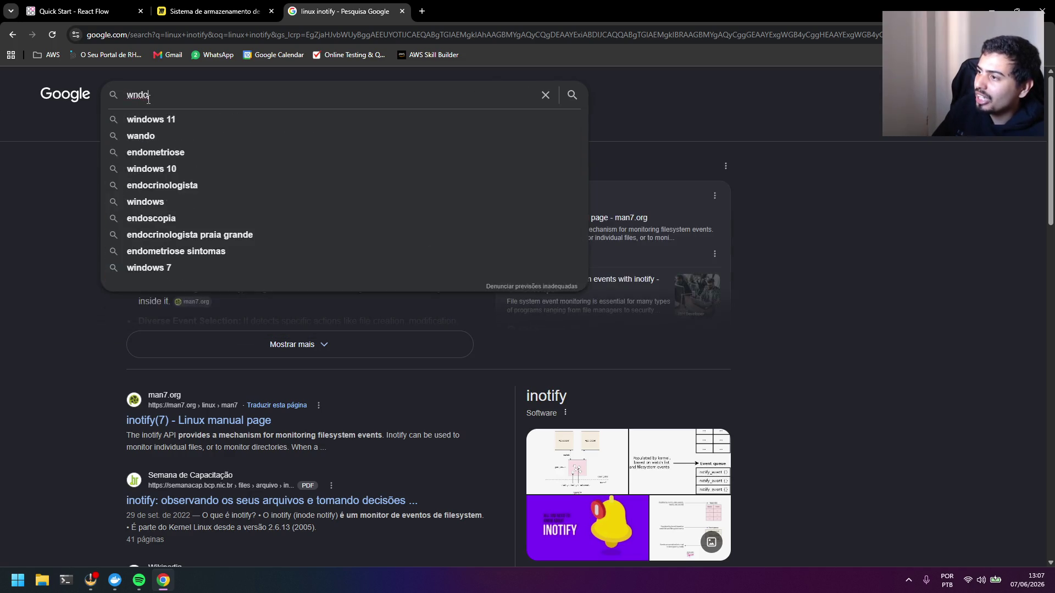
pyautogui.press('BackSpace')
pyautogui.press('BackSpace')
pyautogui.press('BackSpace')
pyautogui.write('indows ')
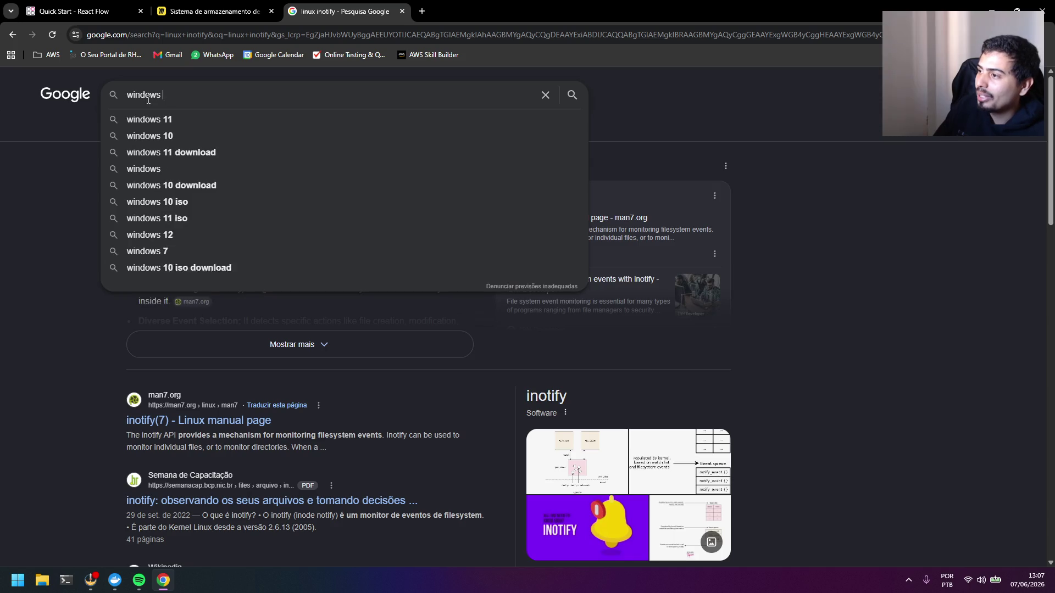
pyautogui.write('event listener ')
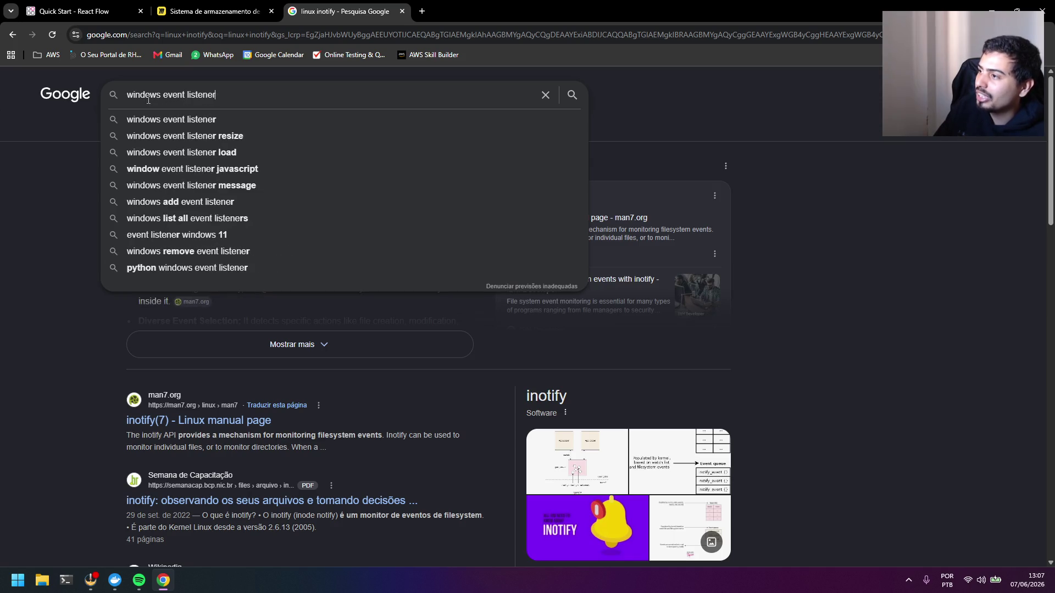
pyautogui.write('fil')
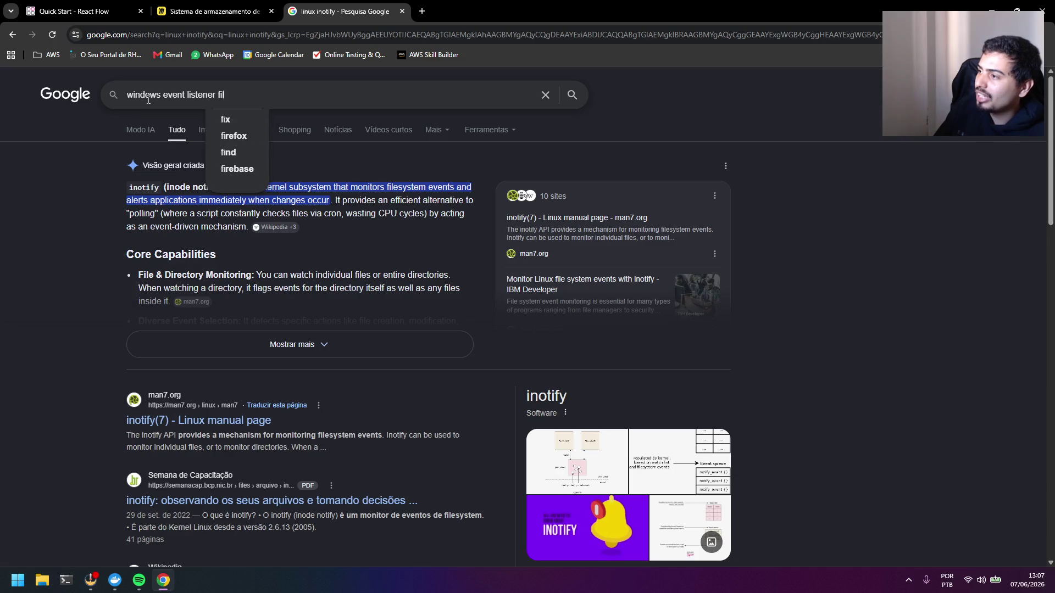
pyautogui.write('esystem chan')
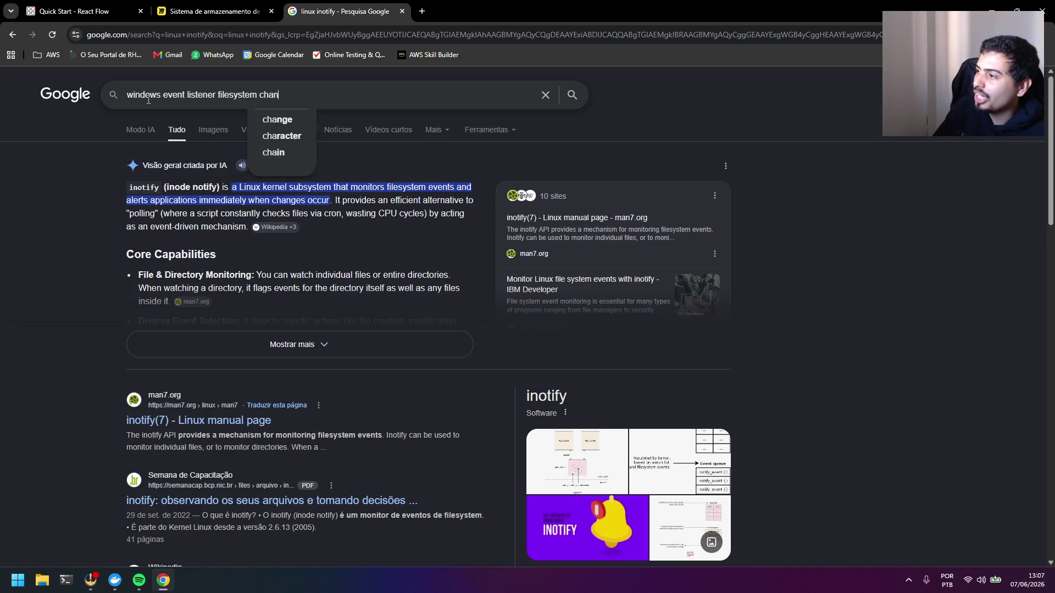
pyautogui.write('ges')
pyautogui.press('Return')
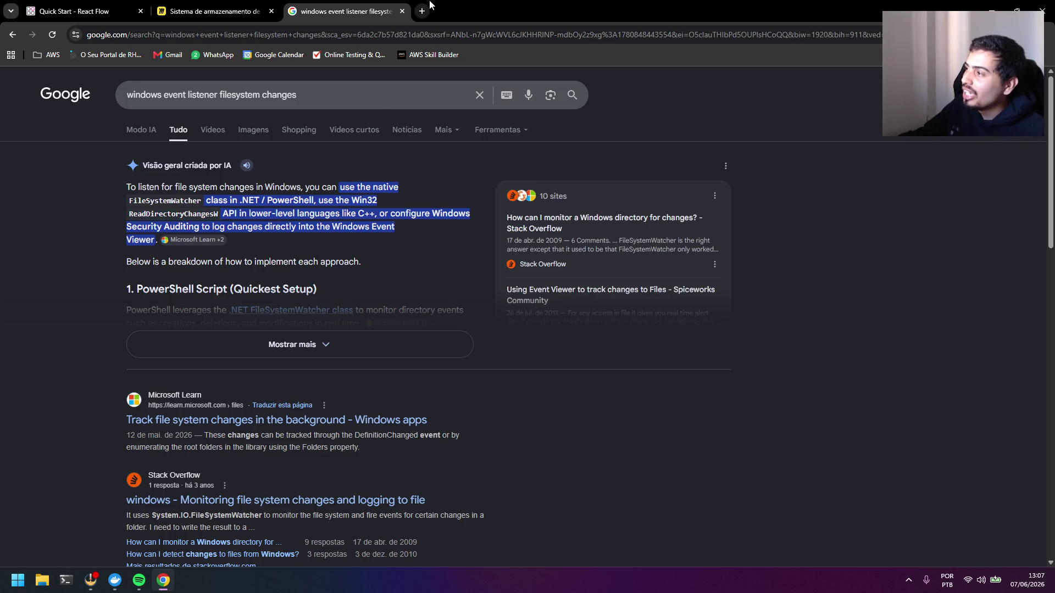
# In a fresh tab search 'fs nodejs' and open the nodejs.org File system documentation result
pyautogui.click(402, 11)
pyautogui.click(291, 11)
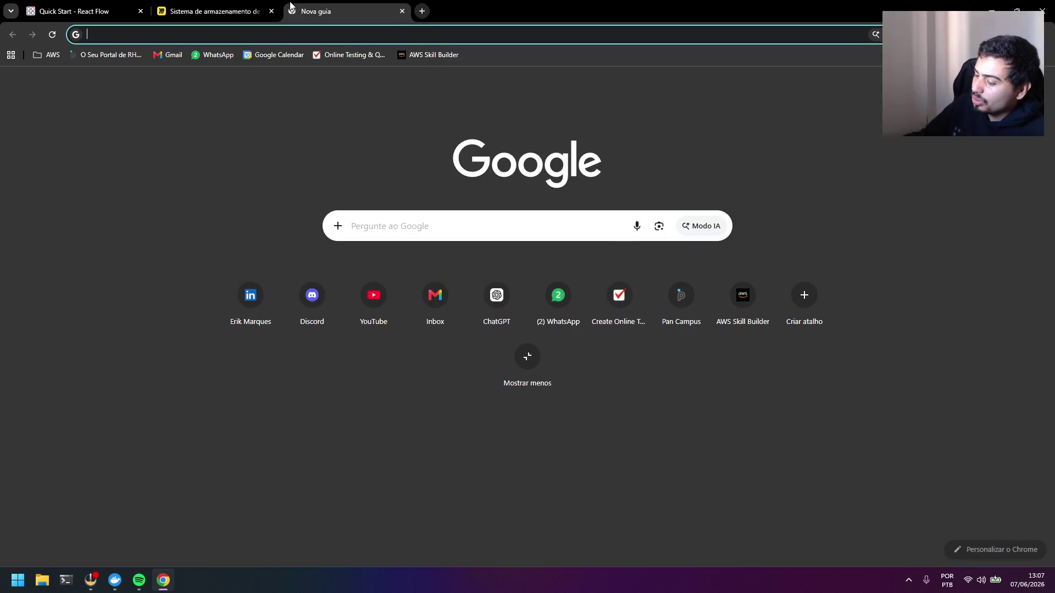
pyautogui.write('fs.wathc')
pyautogui.press('BackSpace')
pyautogui.press('BackSpace')
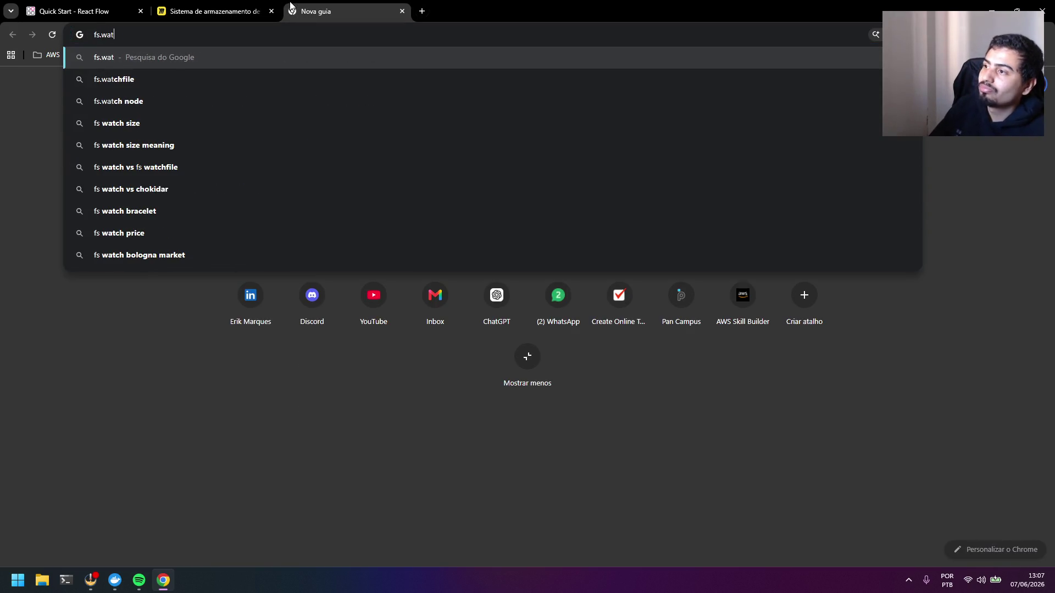
pyautogui.write('ch')
pyautogui.press('Return')
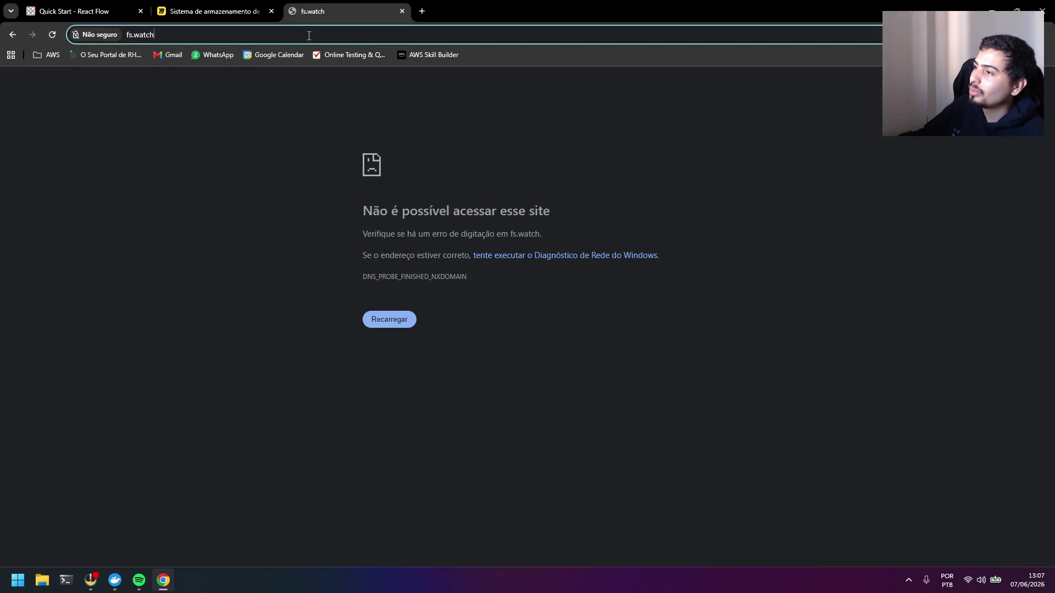
pyautogui.click(300, 35)
pyautogui.write('fs no')
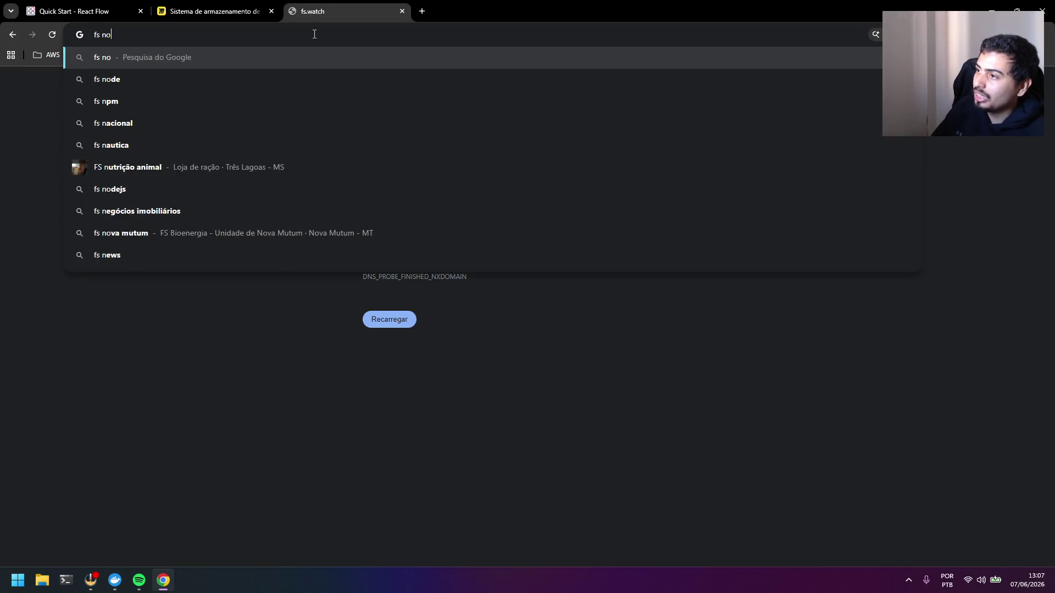
pyautogui.write('dejs')
pyautogui.press('Return')
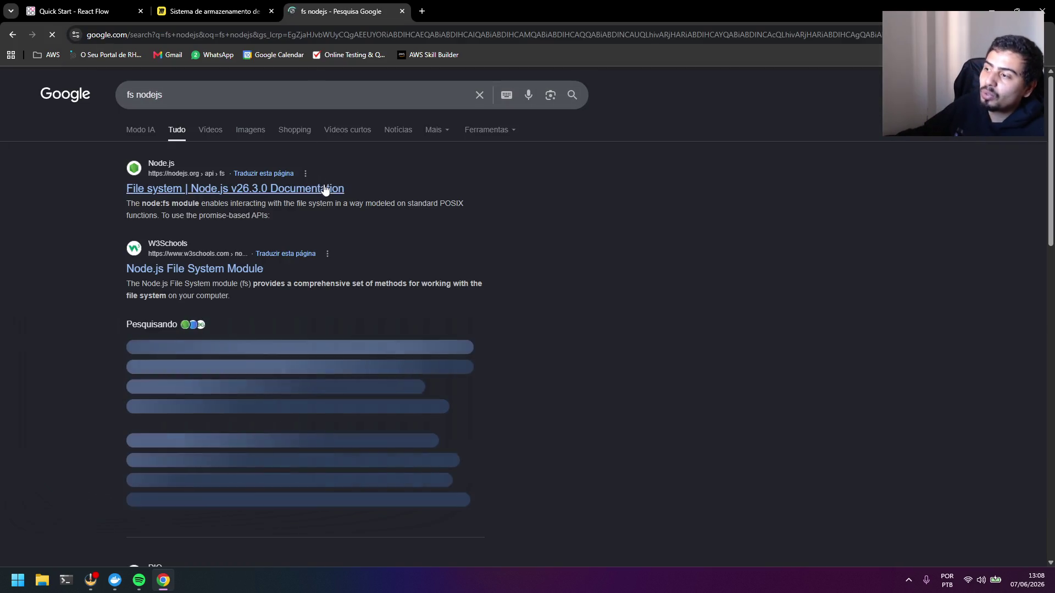
pyautogui.click(323, 188)
pyautogui.scroll(-2, 237, 255)
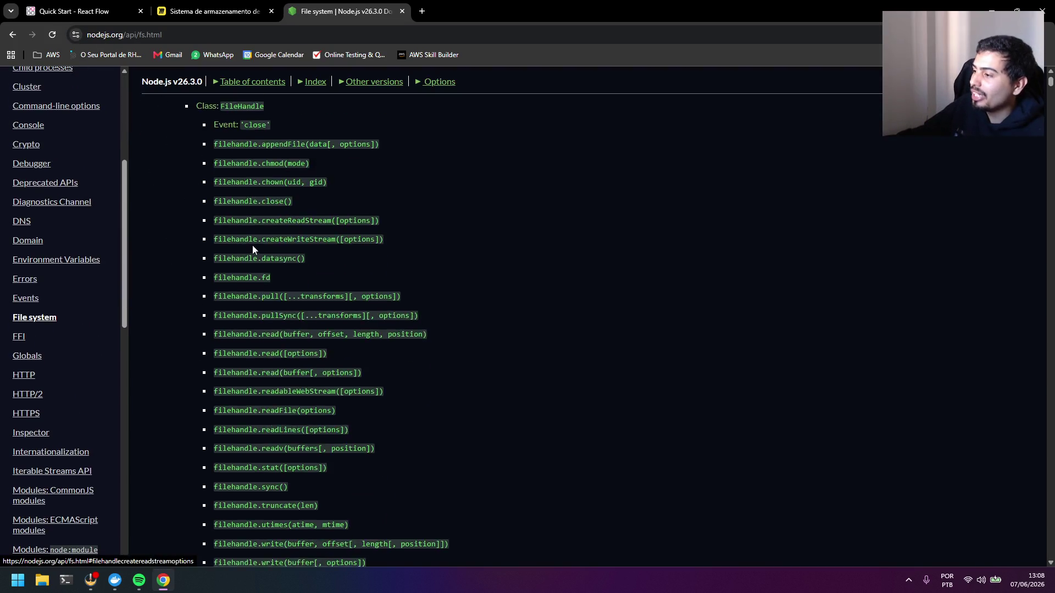
pyautogui.scroll(-1, 253, 244)
# Find 'watch' in the page and jump to the fsPromises.watch section
pyautogui.hotkey('ctrl', 'f')
pyautogui.write('watch')
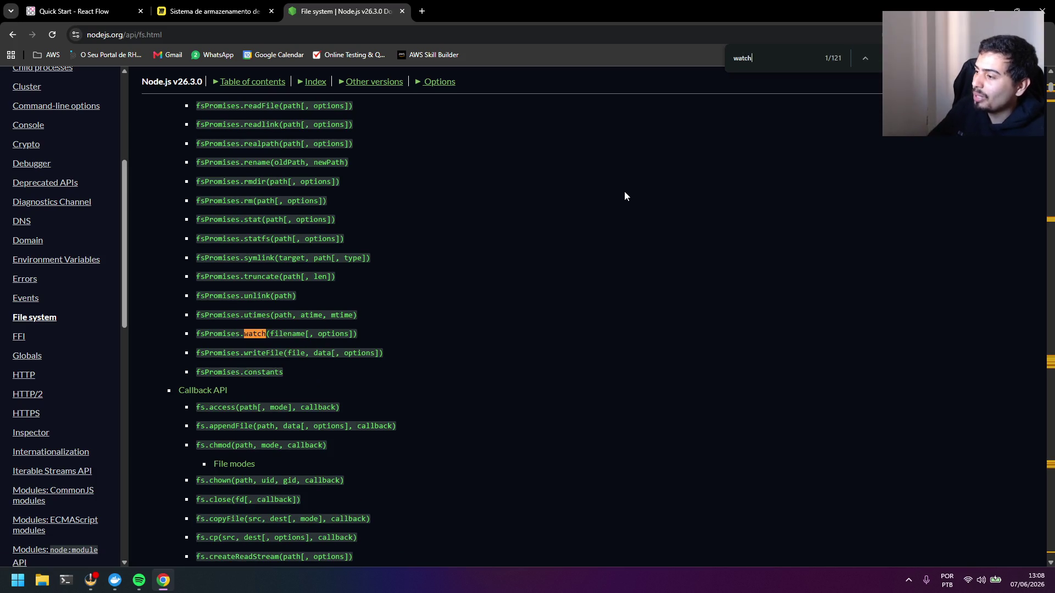
pyautogui.click(356, 337)
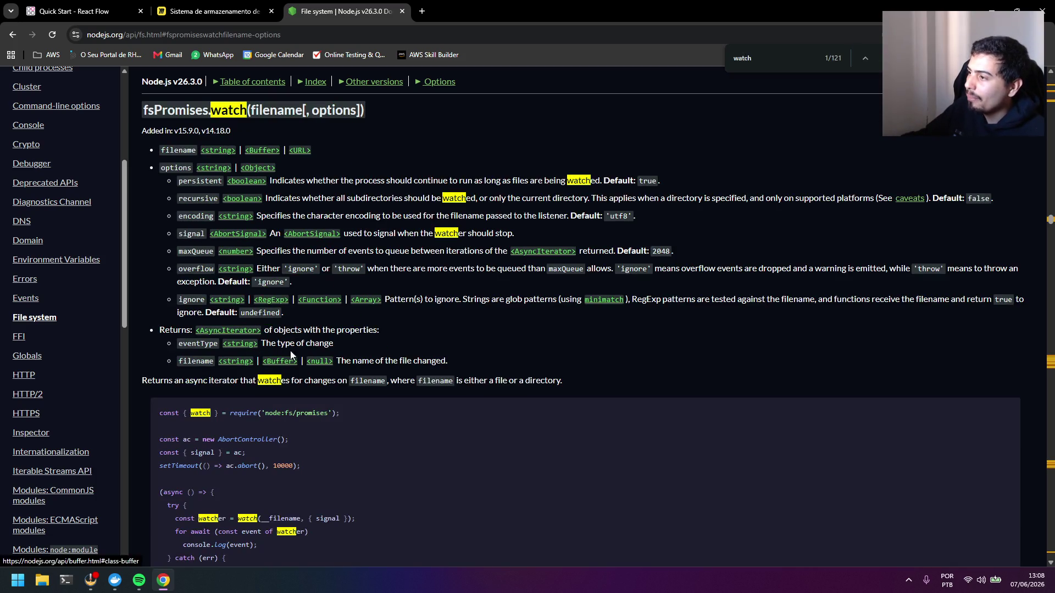
pyautogui.scroll(-2, 299, 339)
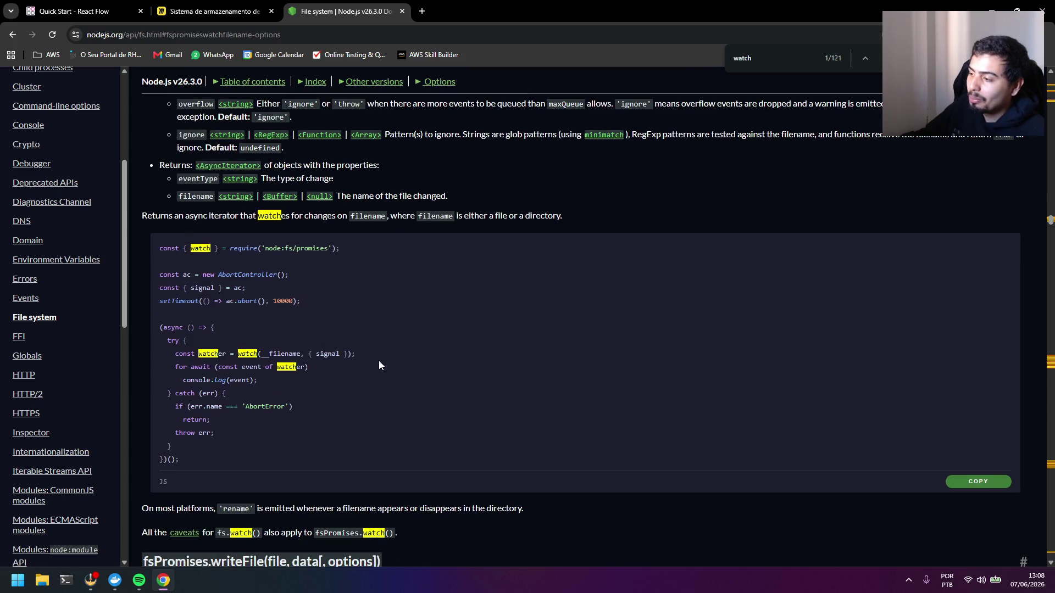
pyautogui.press('Escape')
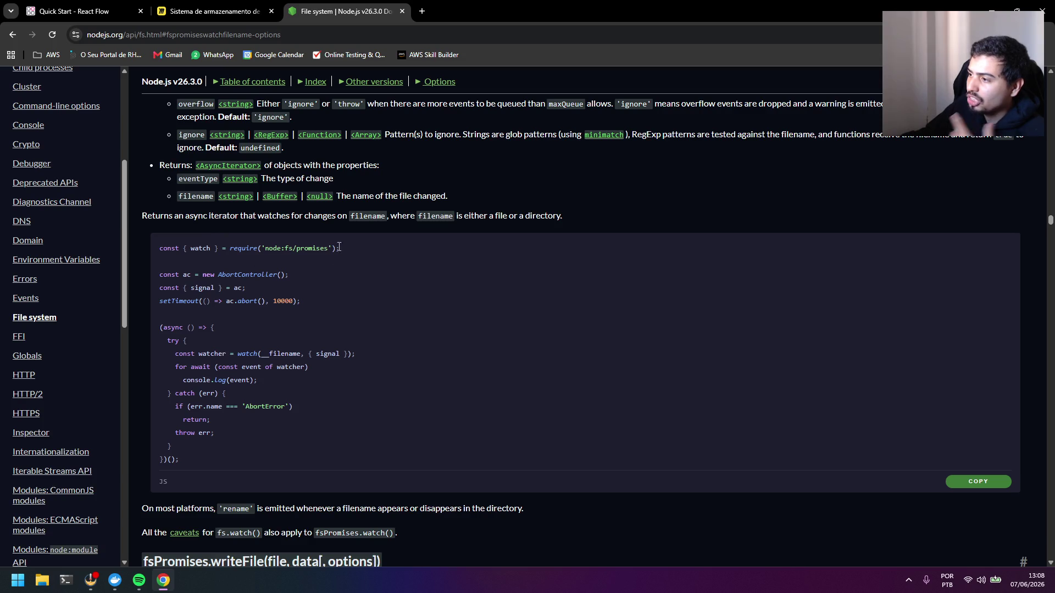
# Review the fsPromises.watch example, highlighting the watch import and __filename argument
pyautogui.moveTo(338, 247); pyautogui.dragTo(183, 248)
pyautogui.doubleClick(192, 247)
pyautogui.doubleClick(247, 353)
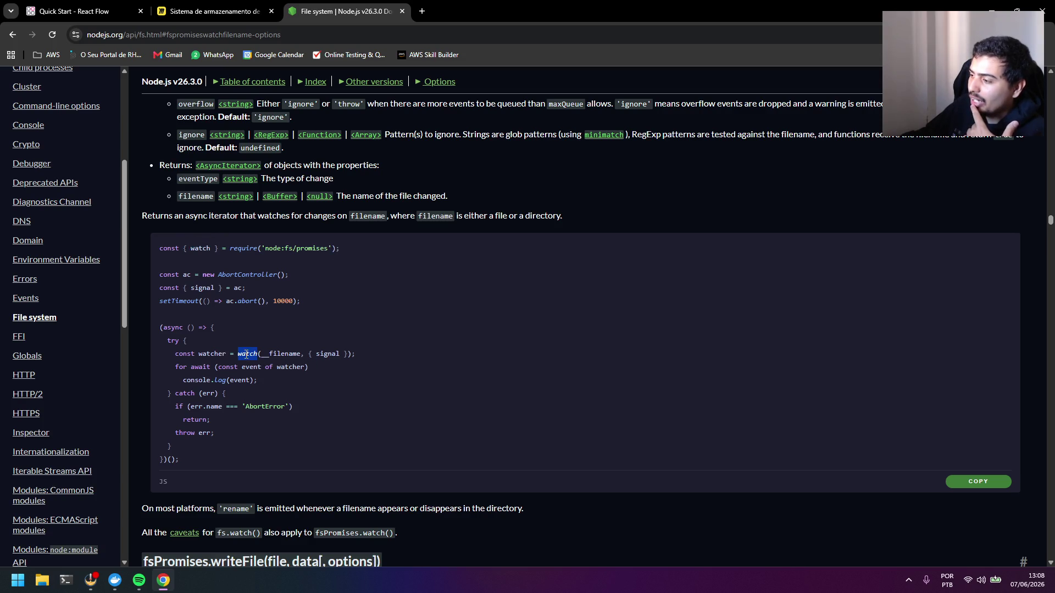
pyautogui.doubleClick(284, 354)
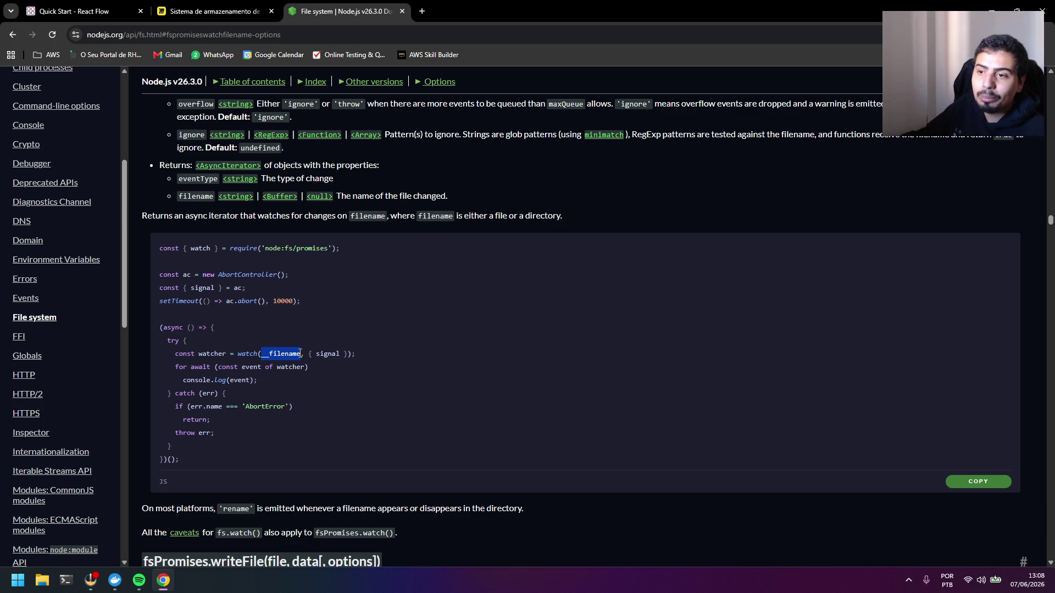
pyautogui.click(300, 354)
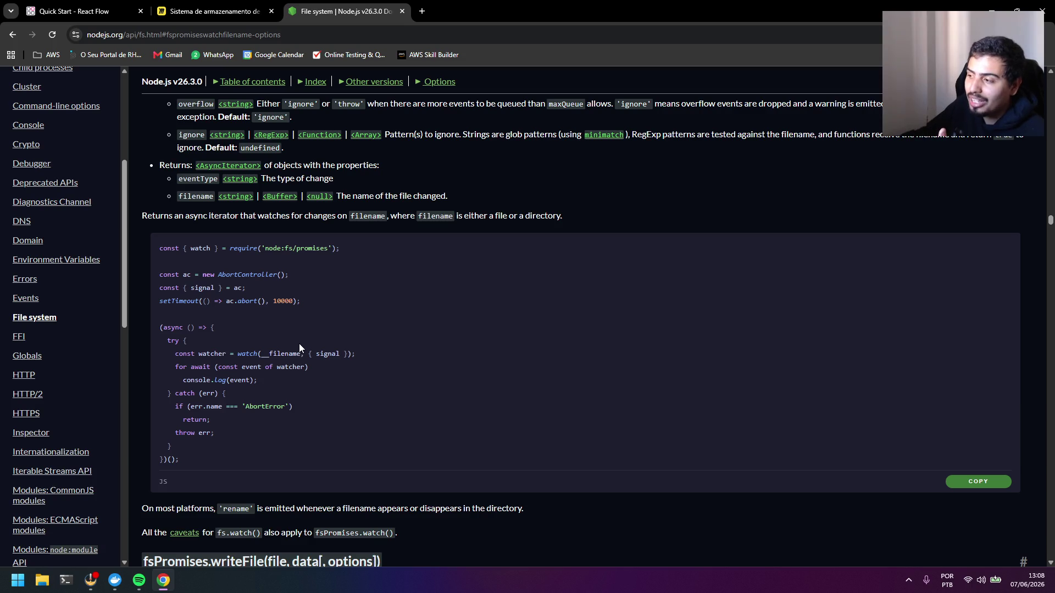
pyautogui.moveTo(303, 353); pyautogui.dragTo(261, 357)
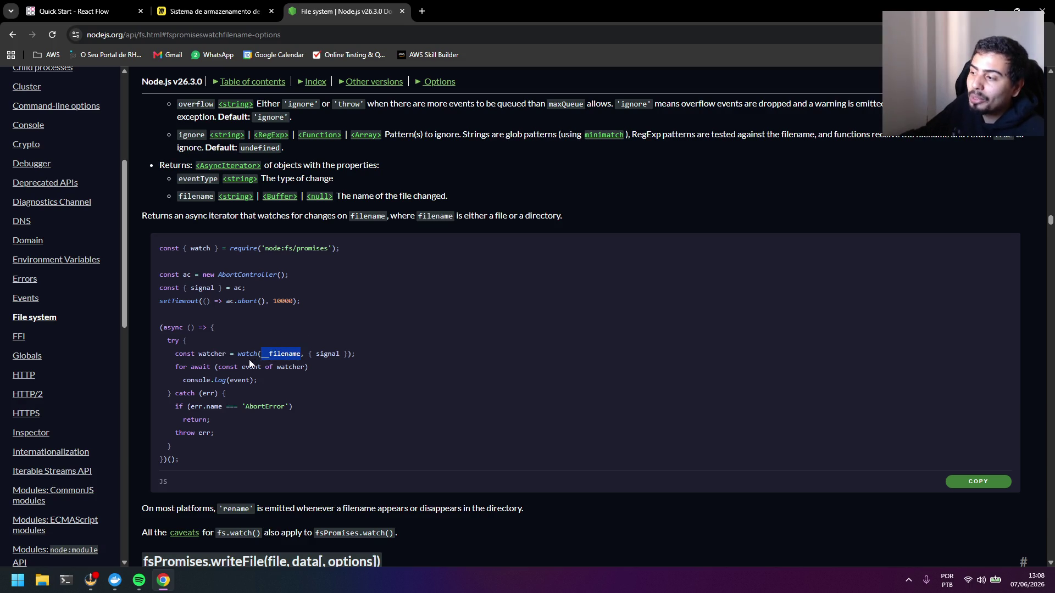
pyautogui.click(249, 359)
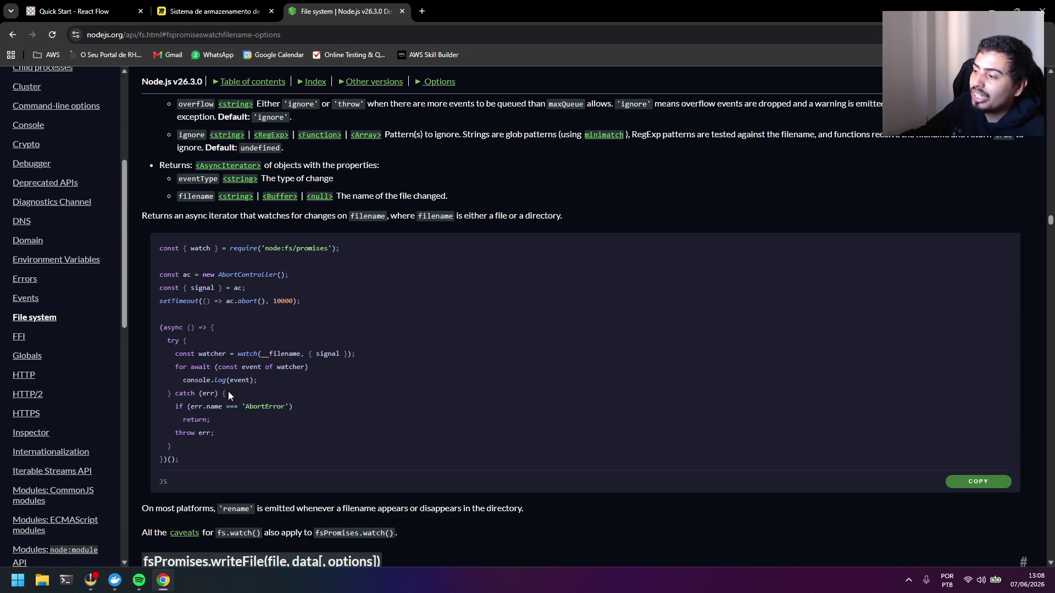
pyautogui.moveTo(234, 384); pyautogui.dragTo(180, 380)
pyautogui.click(260, 389)
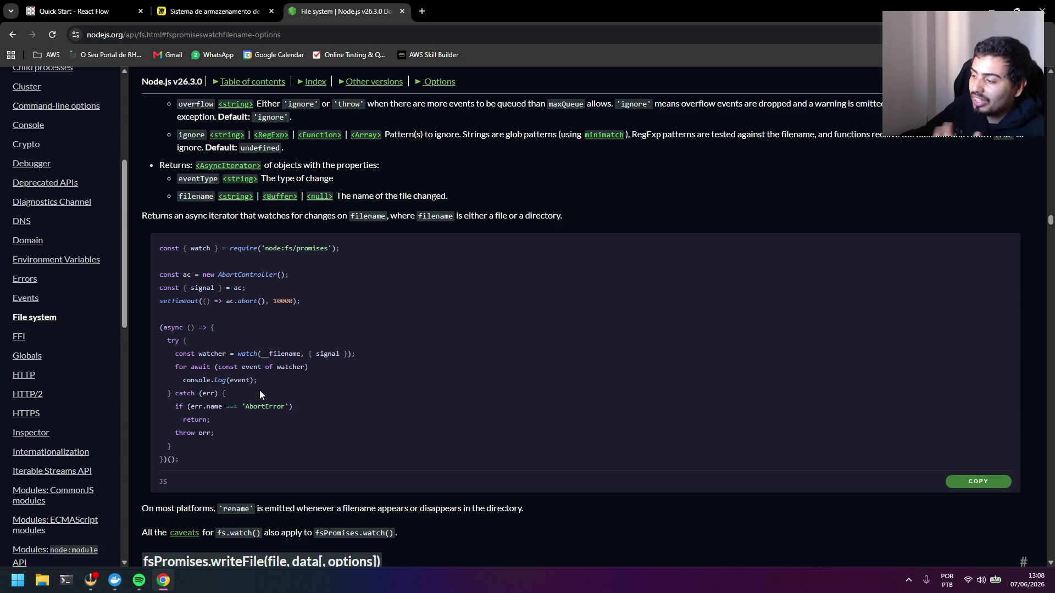
pyautogui.scroll(3, 307, 386)
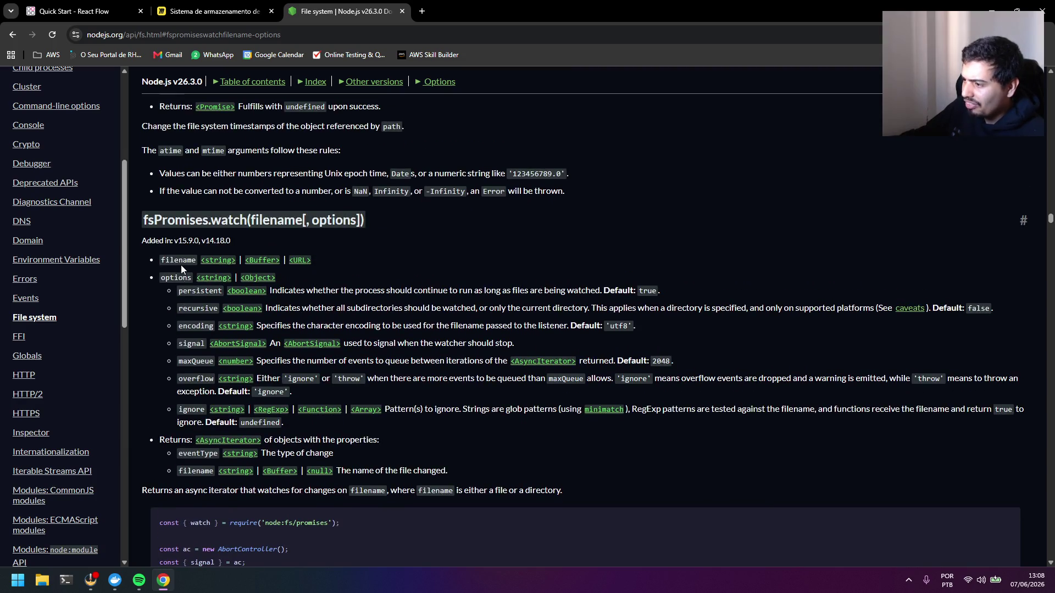
pyautogui.scroll(-2, 180, 265)
pyautogui.scroll(1, 240, 378)
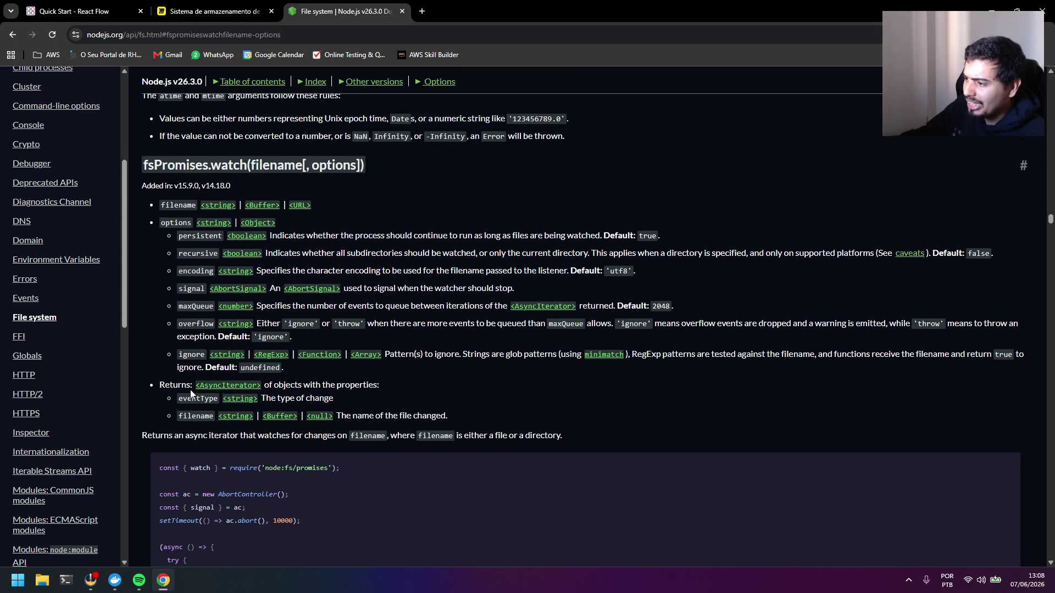
pyautogui.scroll(-1, 413, 367)
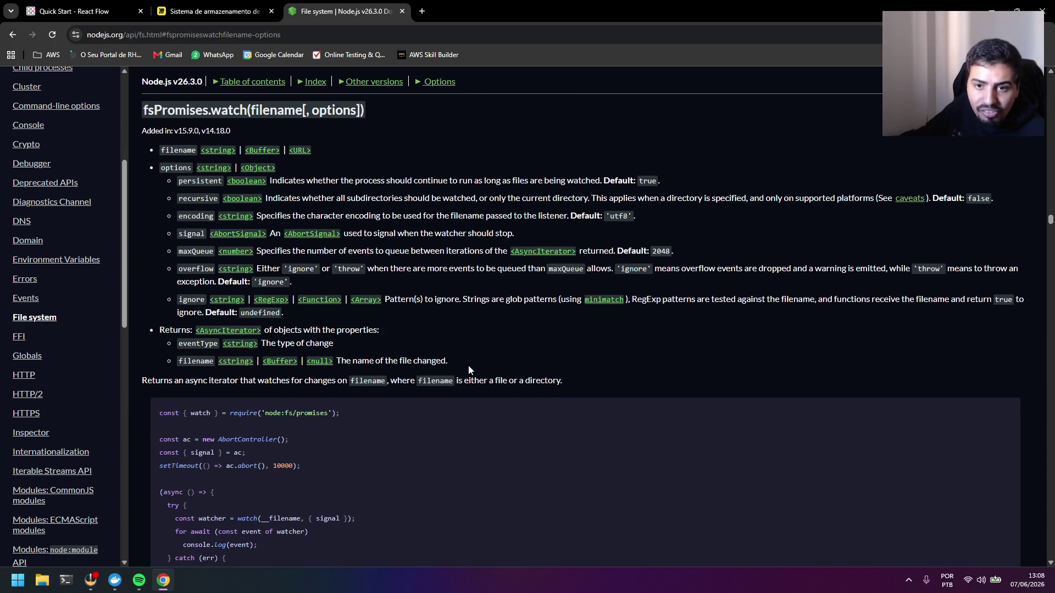
# Highlight the returned filename property description, then close the File system docs tab
pyautogui.moveTo(177, 367); pyautogui.dragTo(334, 363)
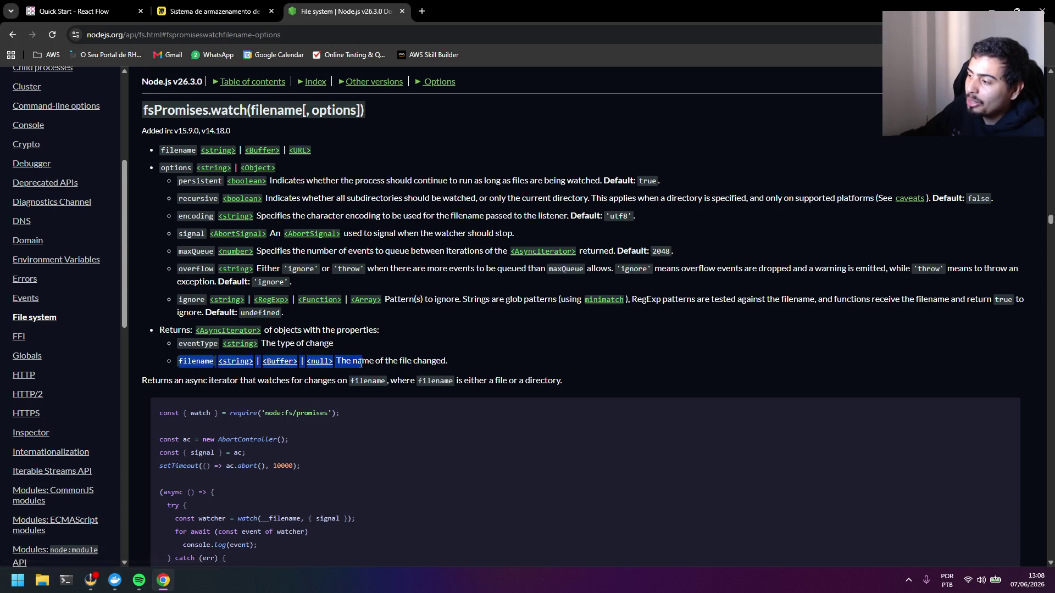
pyautogui.click(450, 347)
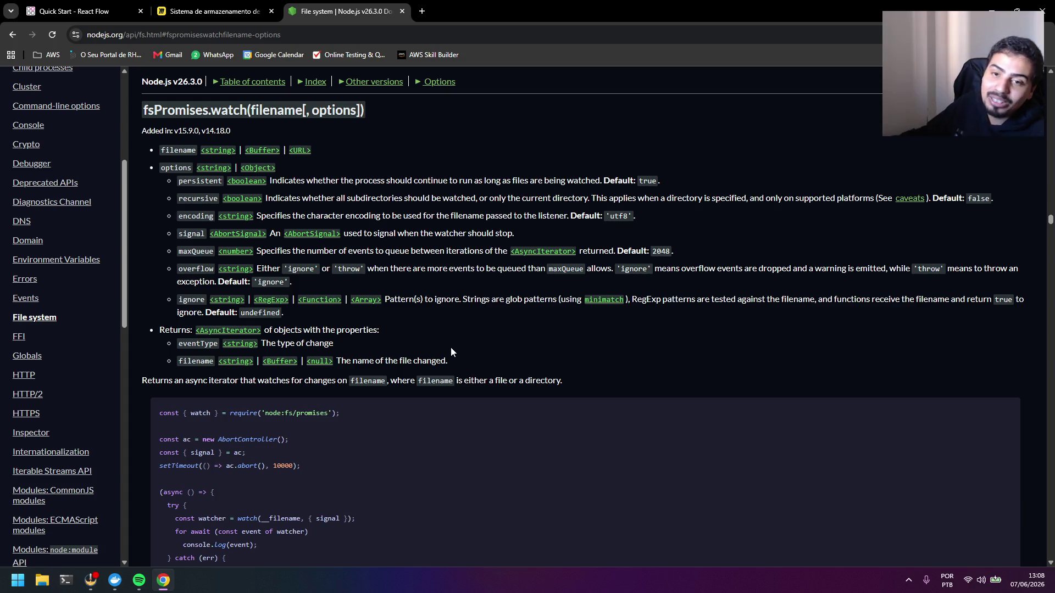
pyautogui.click(401, 10)
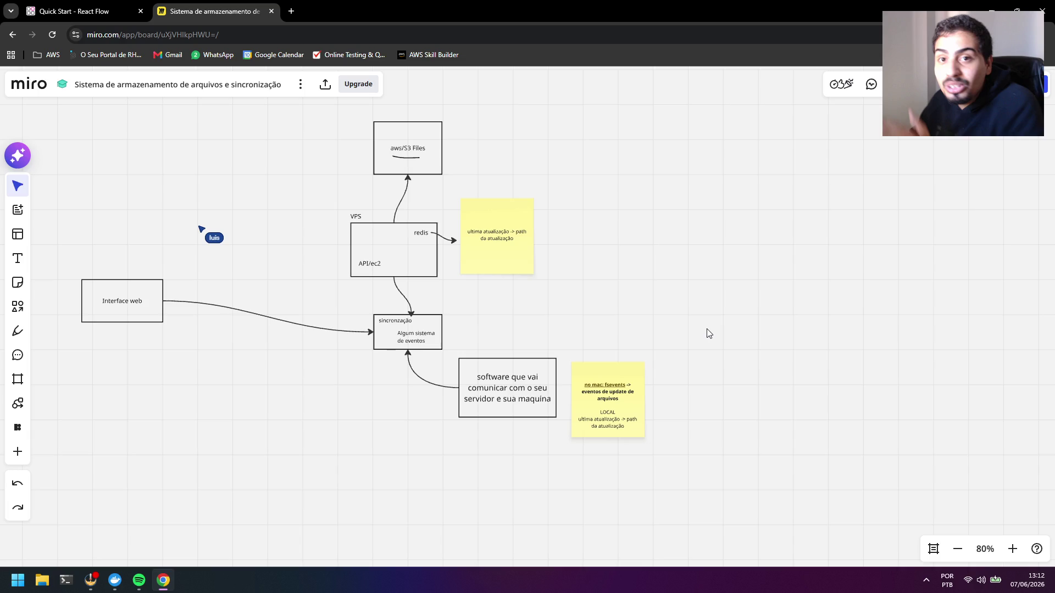
# Turn the OBS Webcam source back on via its properties and return to Miro
pyautogui.click(91, 580)
pyautogui.doubleClick(275, 343)
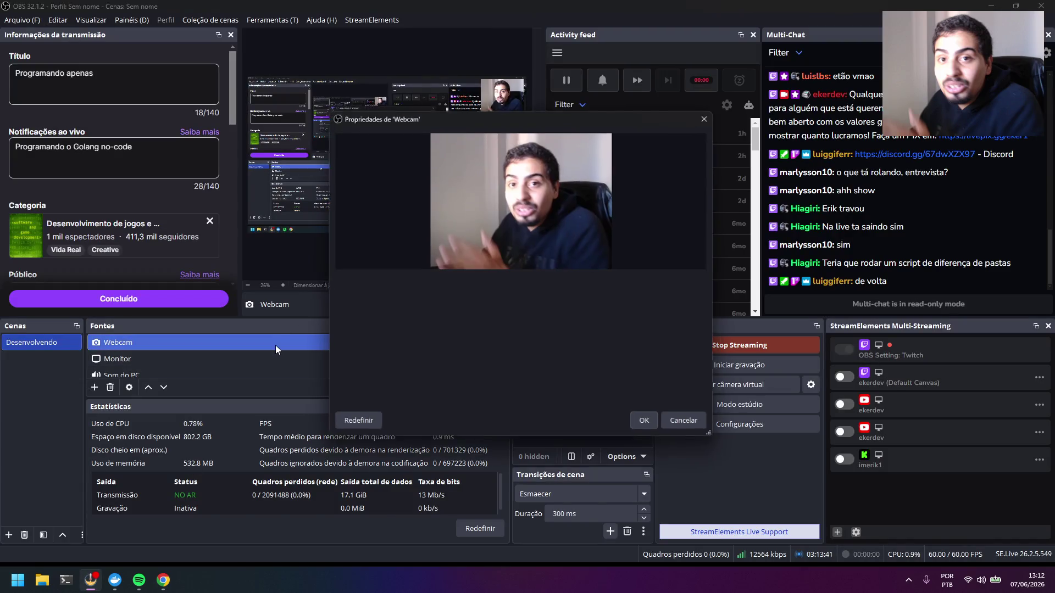
pyautogui.click(452, 310)
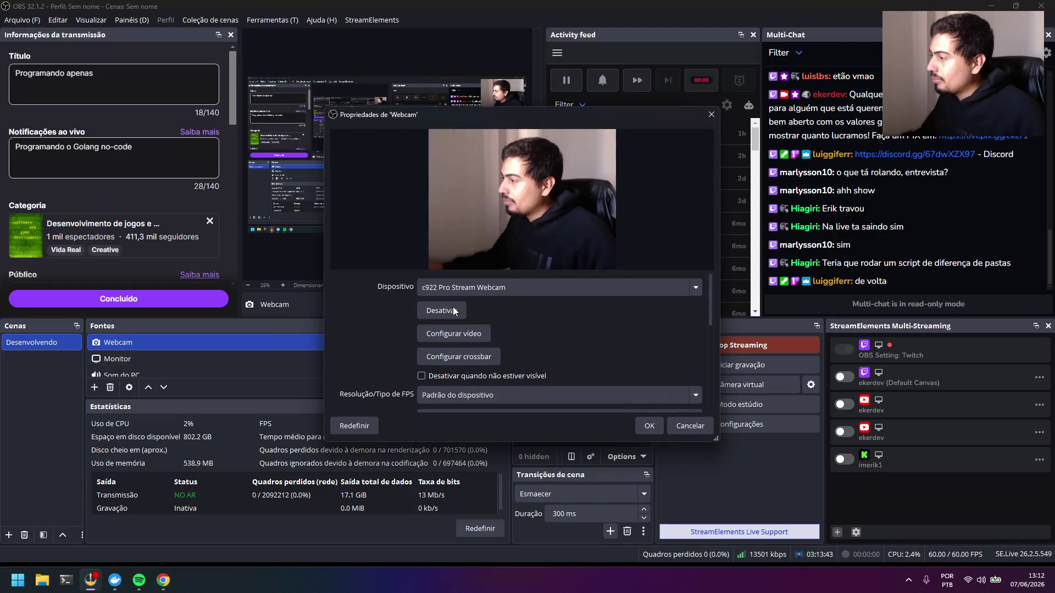
pyautogui.click(646, 425)
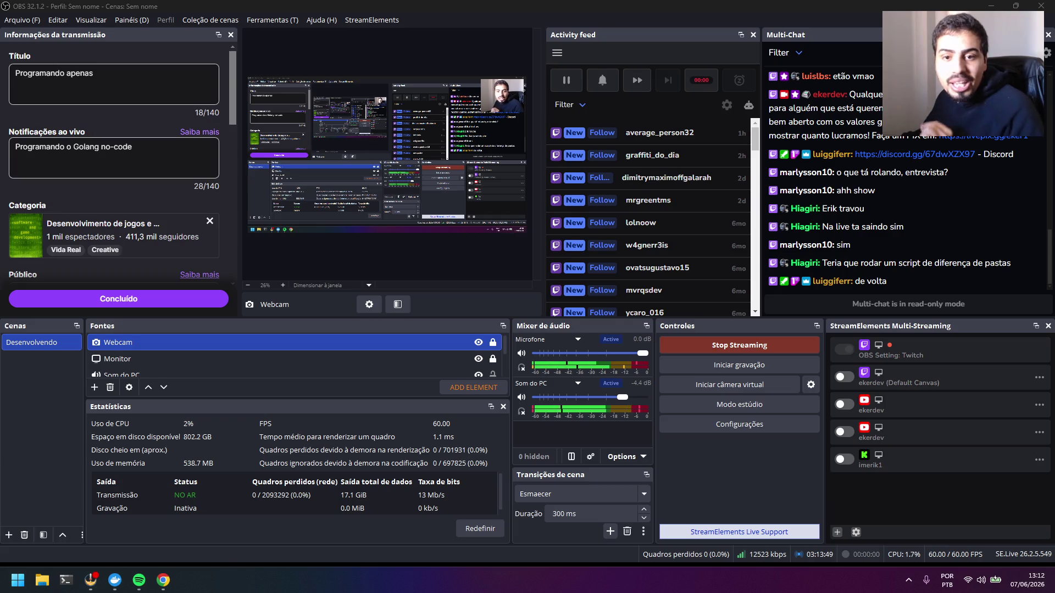
pyautogui.click(163, 580)
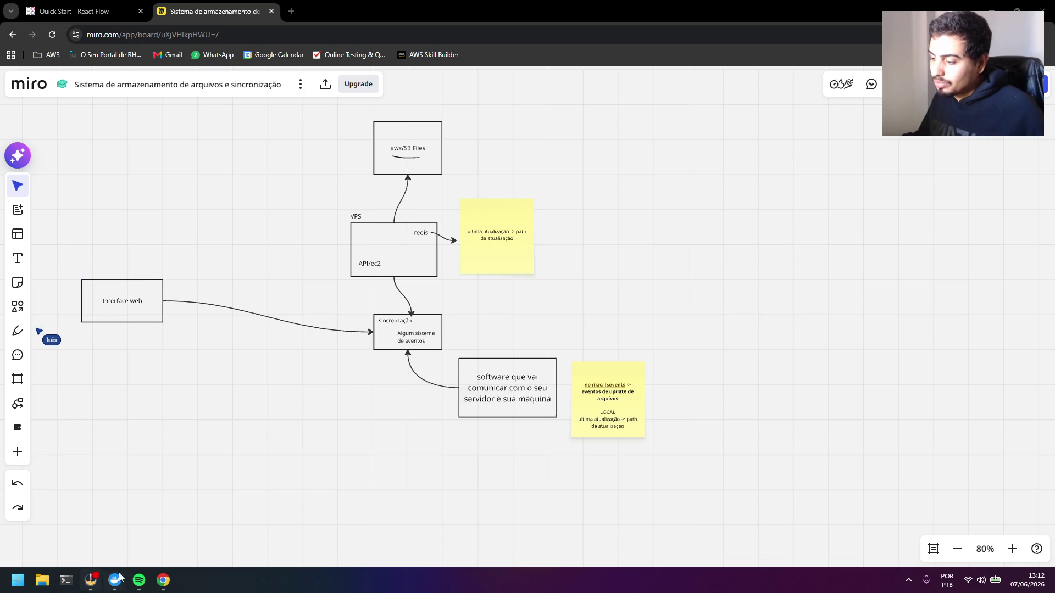
# Recheck the Webcam properties in OBS, dismiss them, and return to the Miro board
pyautogui.click(99, 579)
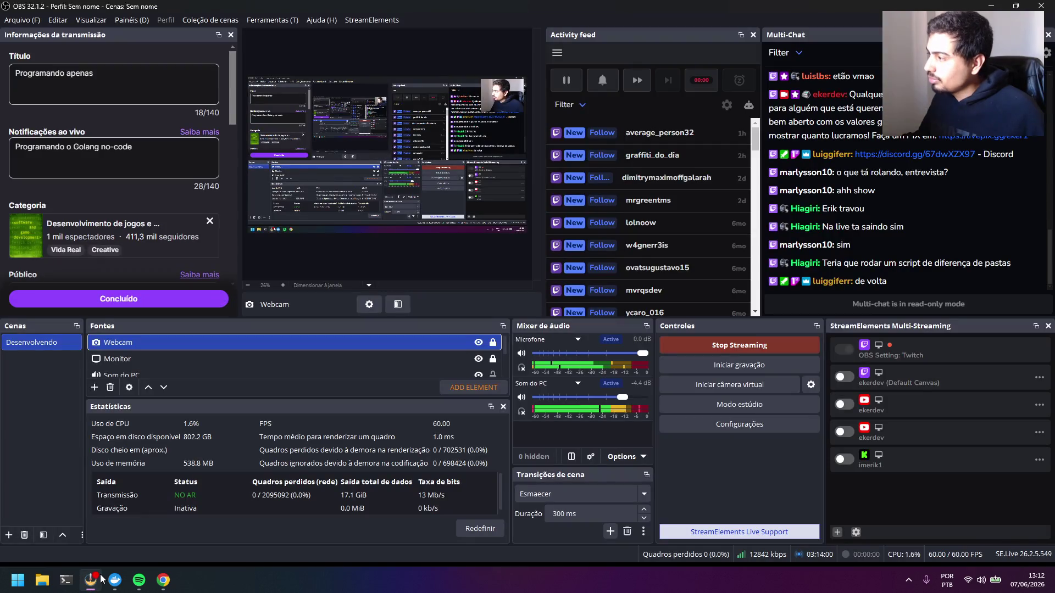
pyautogui.doubleClick(274, 341)
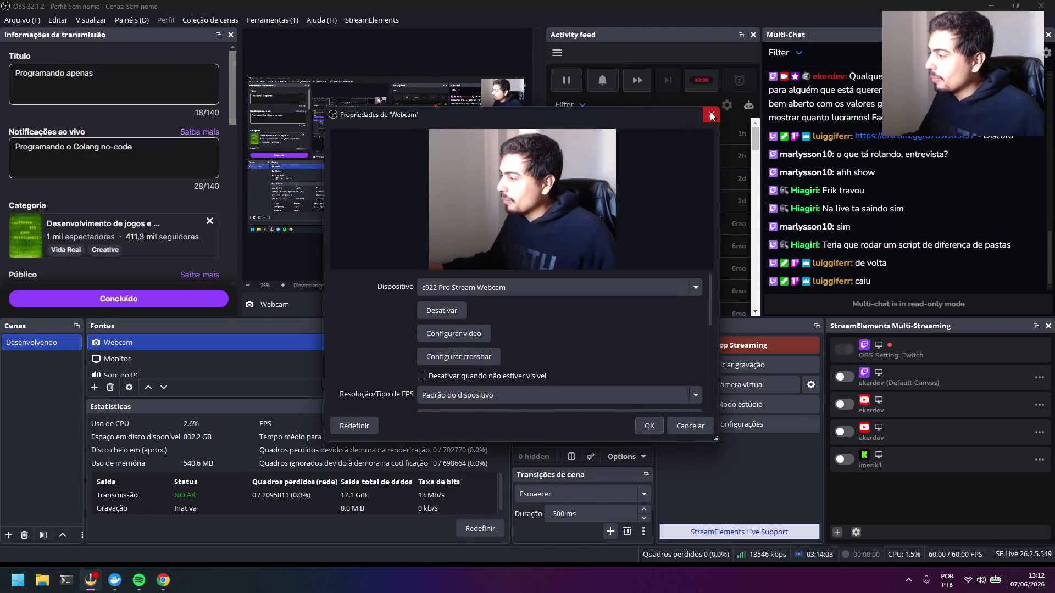
pyautogui.click(711, 114)
pyautogui.click(162, 581)
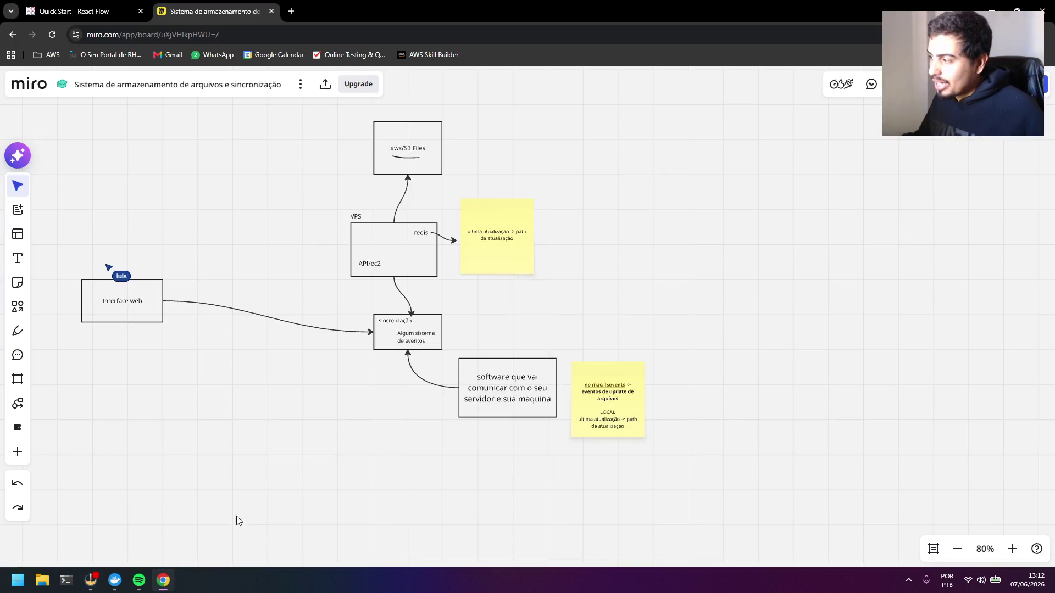